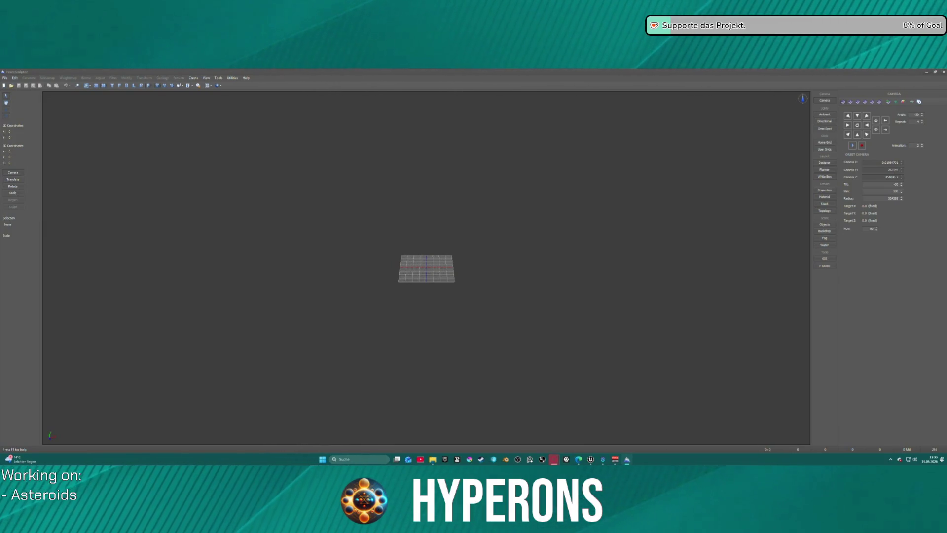
Step: Create a new untitled 2048x2048 terrain and tilt the view to look straight down on it
scroll(437, 243, up, 10)
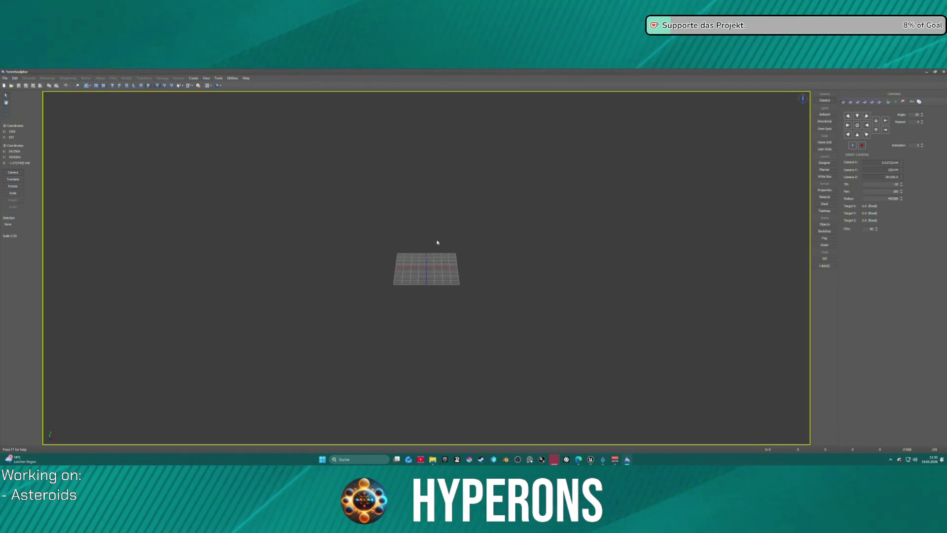
scroll(416, 158, down, 10)
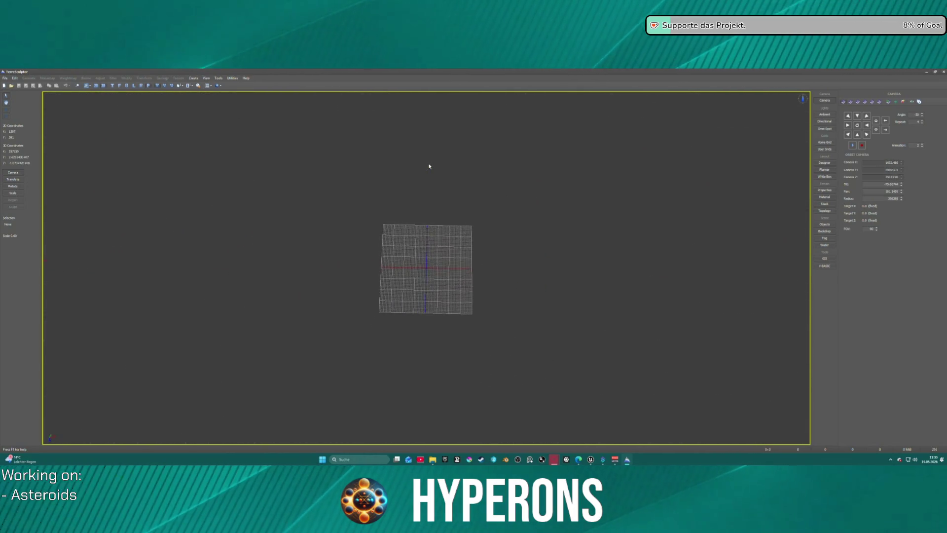
click(5, 78)
click(8, 85)
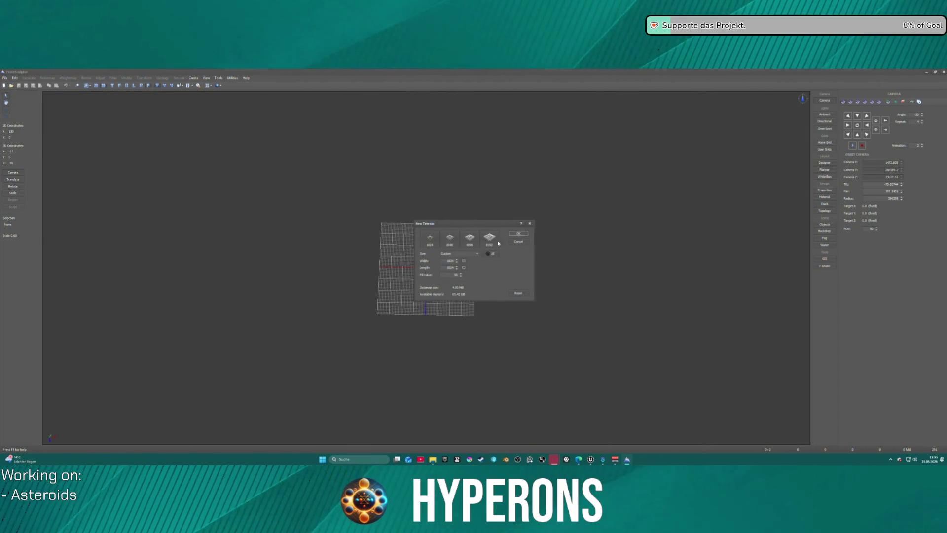
click(451, 240)
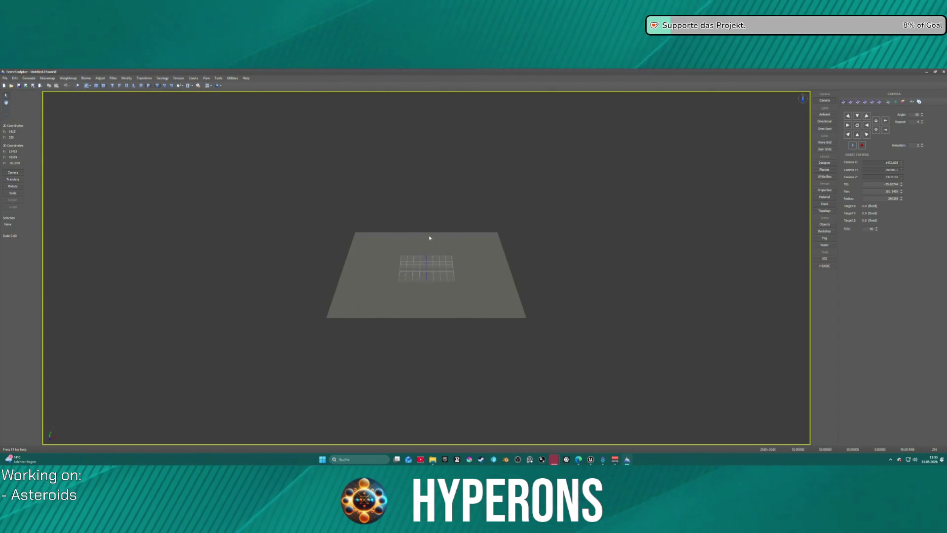
drag(440, 202, 450, 158)
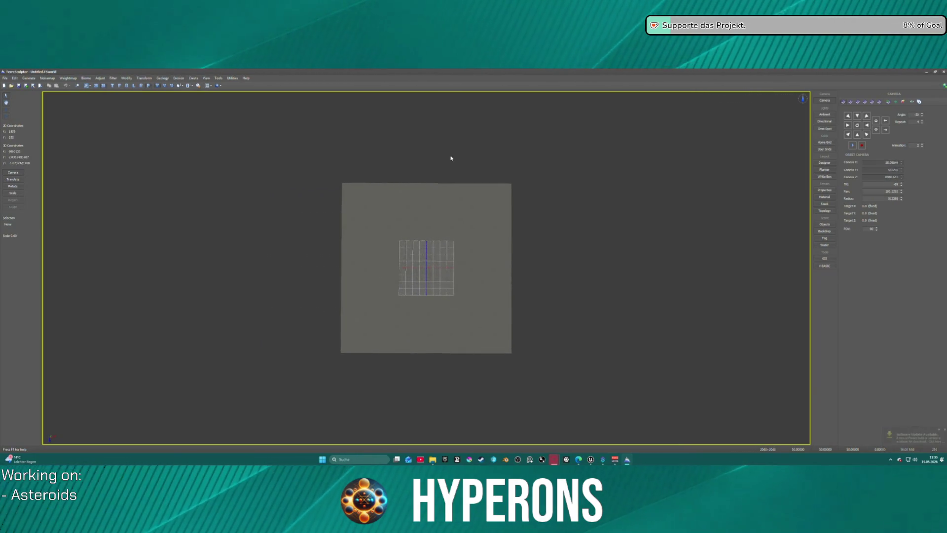
click(68, 78)
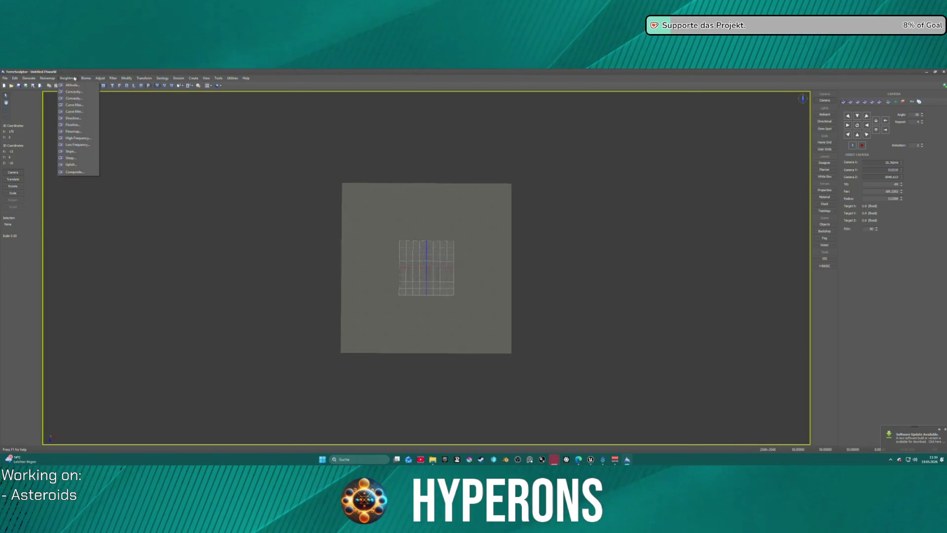
Step: Apply Voronoi noise to the terrain with heightfield gain 17, offset 201 and size 1179
mouse_move(47, 78)
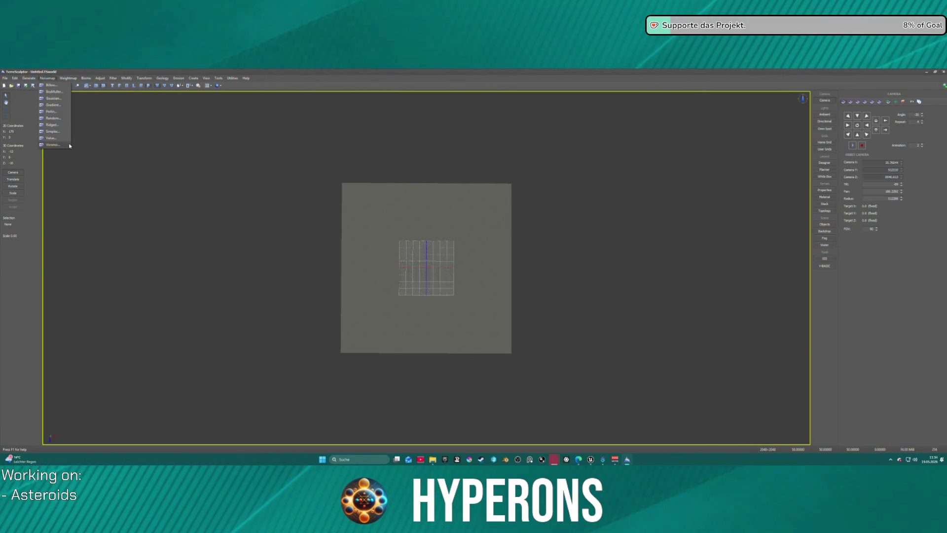
click(70, 145)
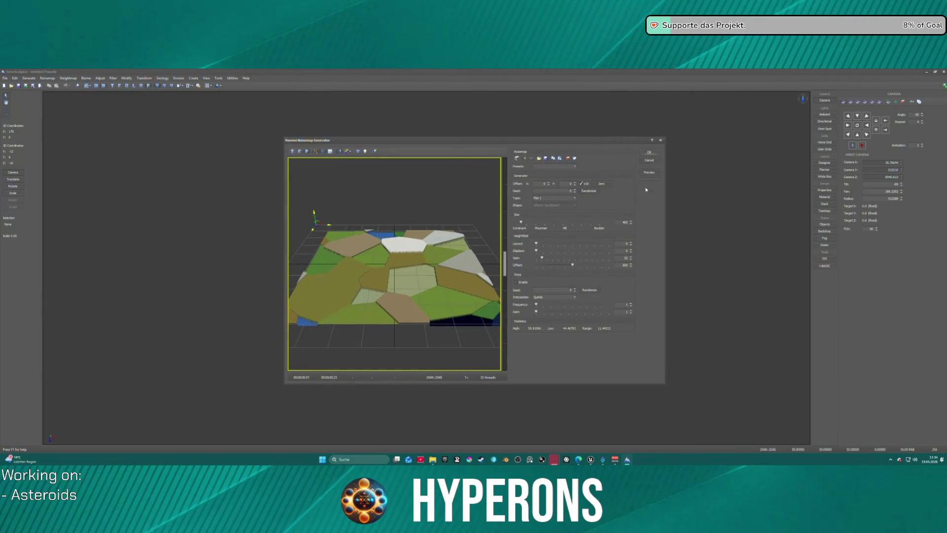
drag(542, 257, 509, 265)
mouse_move(570, 268)
mouse_down()
mouse_move(536, 268)
mouse_move(552, 270)
mouse_up()
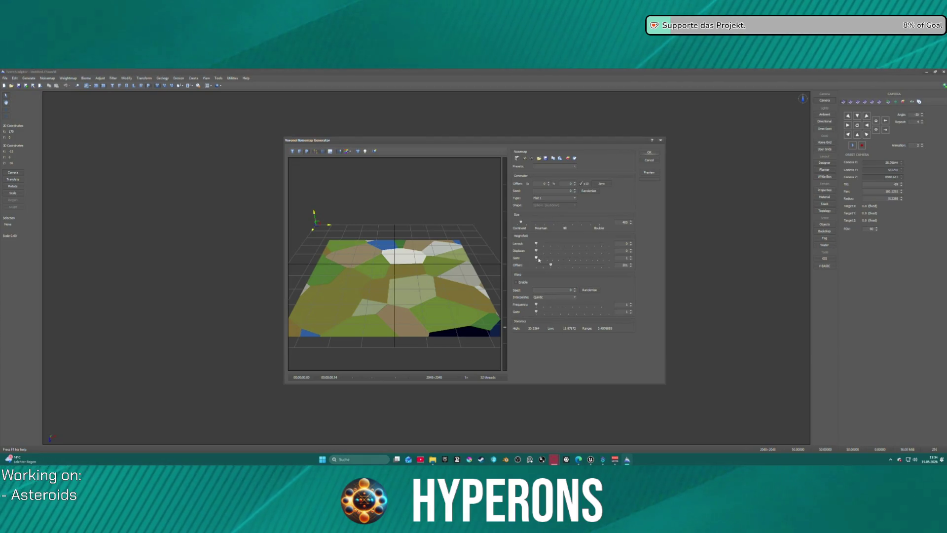
drag(537, 257, 542, 258)
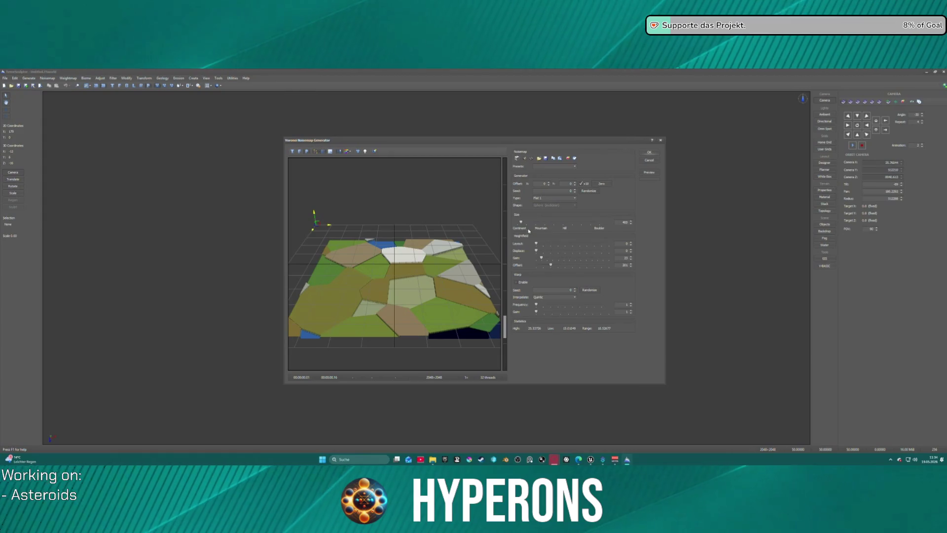
mouse_move(522, 222)
mouse_down()
mouse_move(548, 223)
mouse_move(533, 223)
mouse_up()
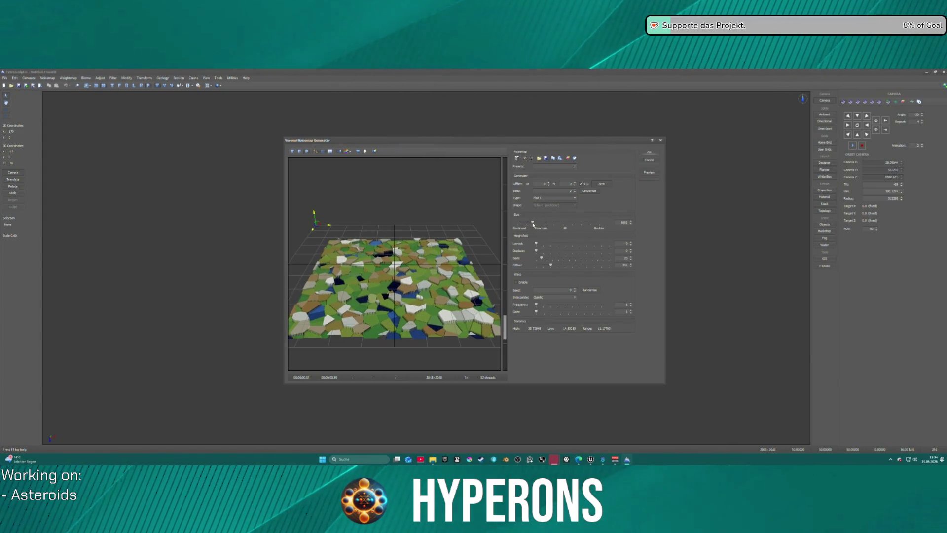
click(648, 153)
scroll(455, 259, up, 4)
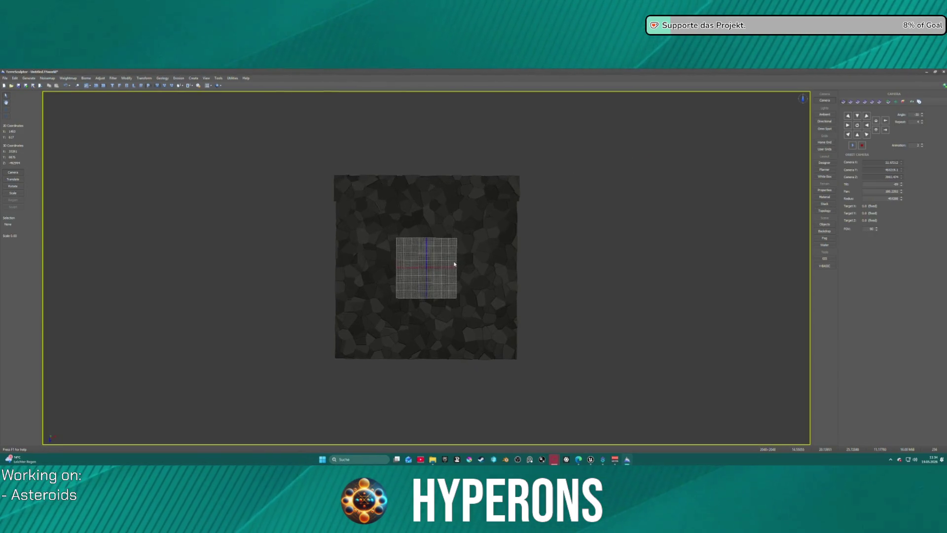
Step: Zoom and orbit around the Voronoi rock terrain, then switch to the crystal texture in Unreal Editor
scroll(459, 254, up, 2)
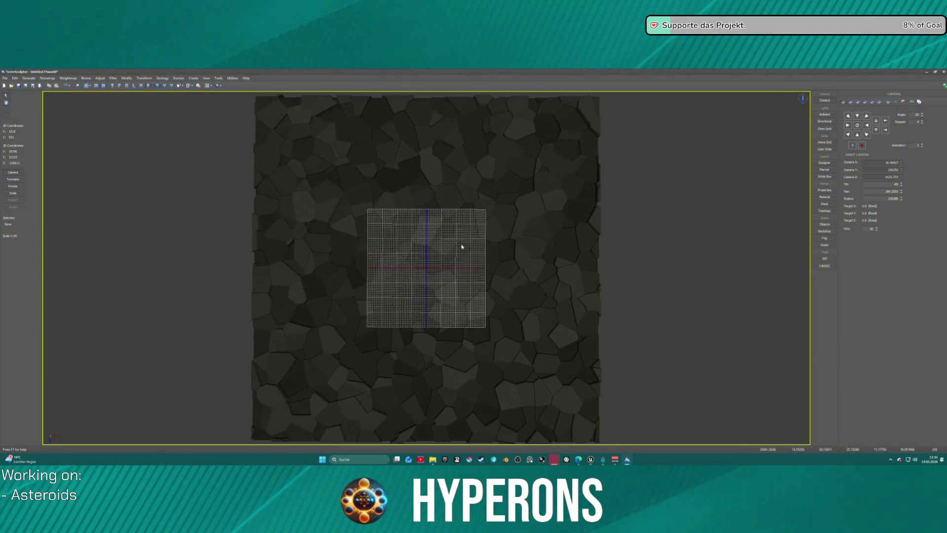
mouse_move(605, 258)
mouse_down()
mouse_move(594, 258)
mouse_move(584, 222)
mouse_move(605, 363)
mouse_up()
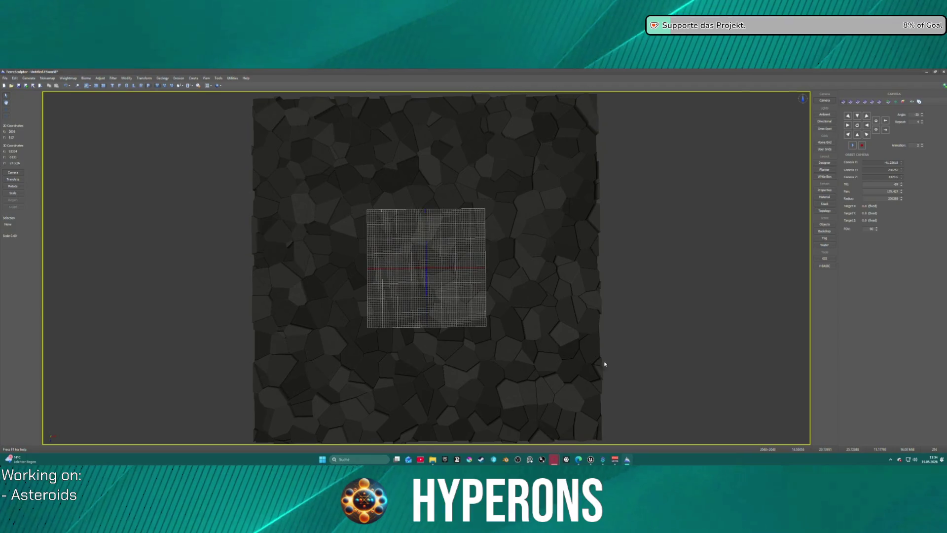
click(596, 463)
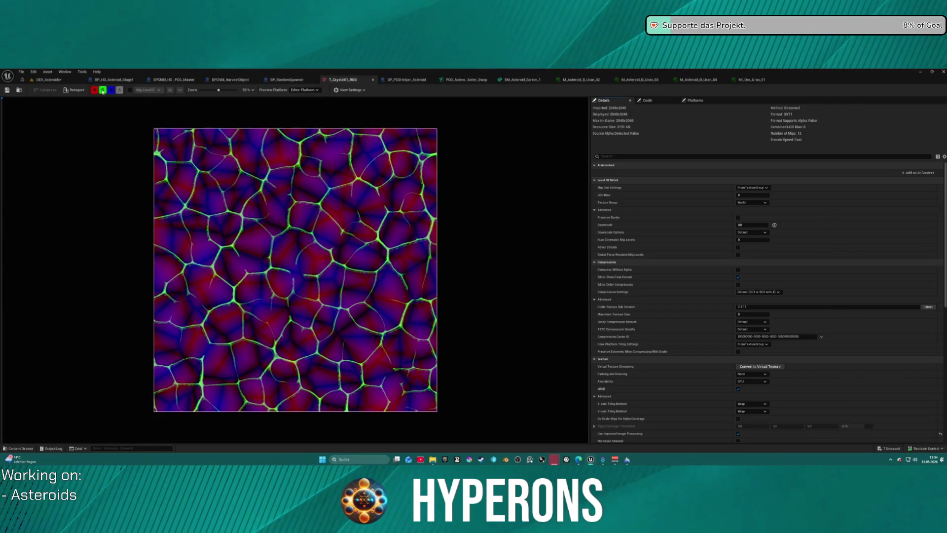
Step: Hide the green and blue channels to view the crystal texture's red channel, then restore full colour
click(103, 90)
click(113, 90)
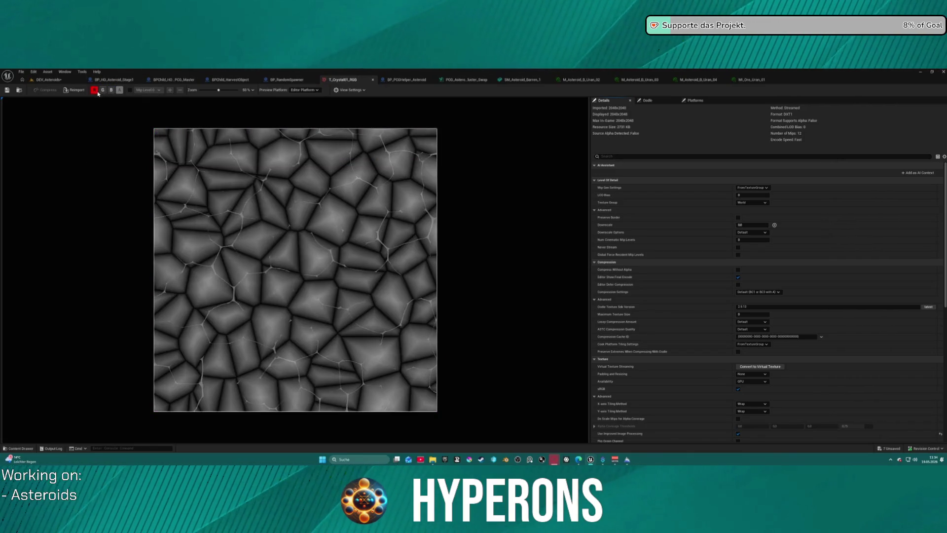
click(95, 90)
click(94, 90)
click(103, 90)
click(111, 90)
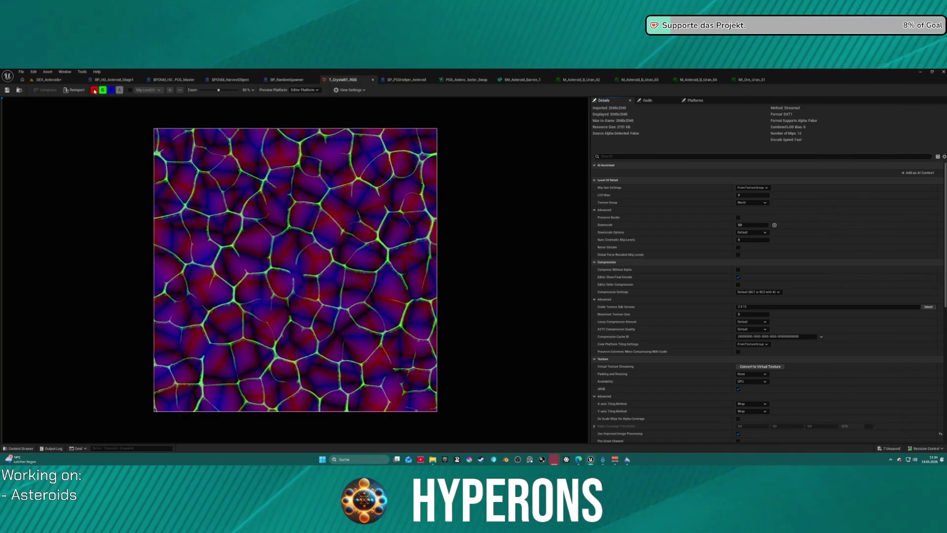
Step: Check the red-only view once more, re-enable green and blue, and return to TerraSculptor
click(103, 90)
click(112, 90)
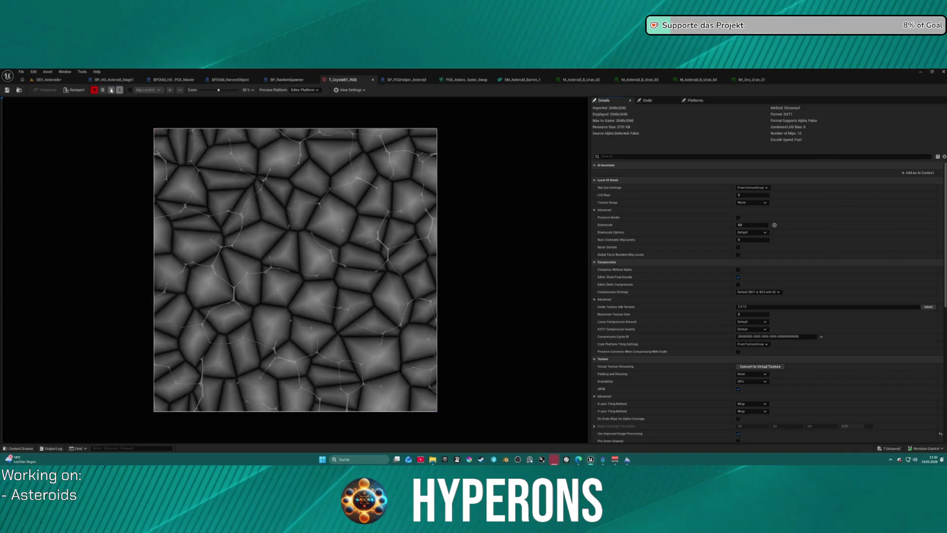
click(103, 90)
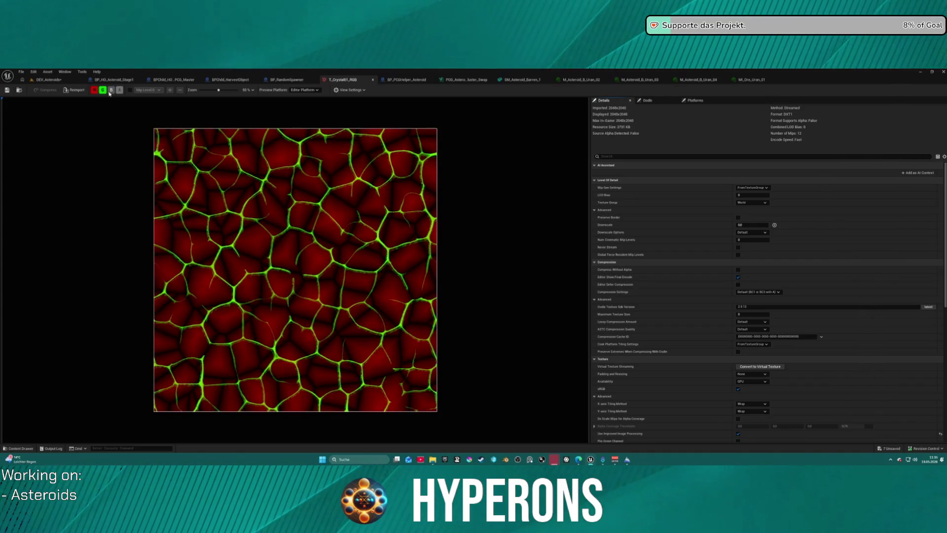
click(111, 91)
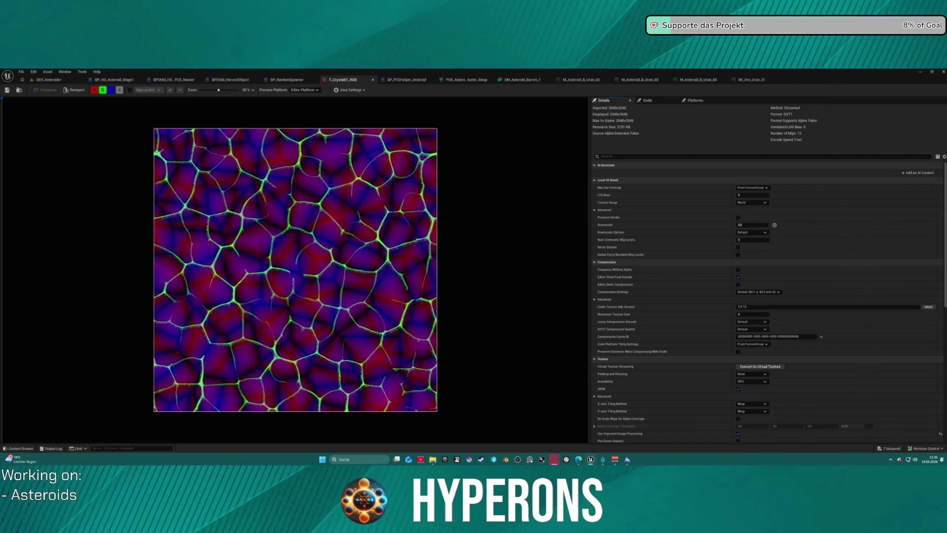
click(628, 461)
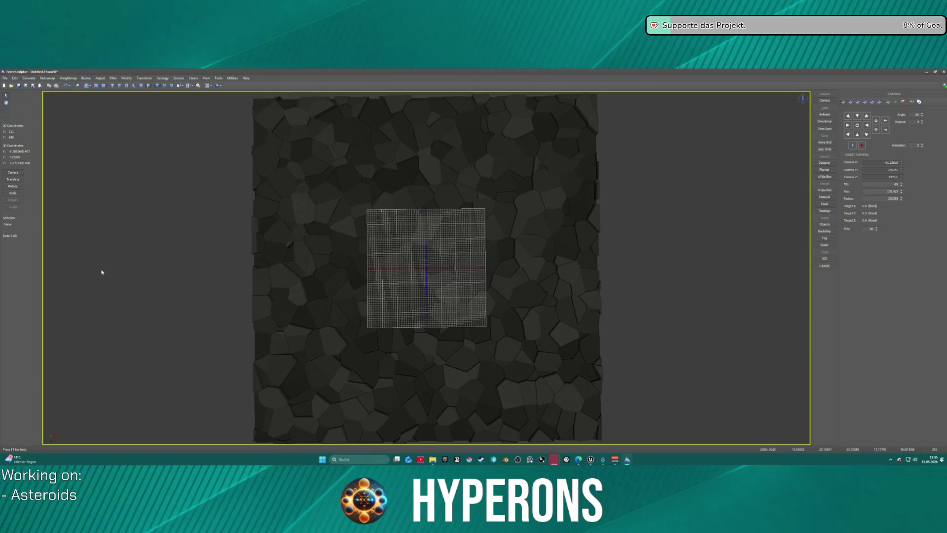
Step: Orbit the terrain once more, then quit TerraSculptor without saving the project
mouse_move(468, 224)
mouse_down()
mouse_move(499, 232)
mouse_move(479, 257)
mouse_move(479, 296)
mouse_move(478, 227)
mouse_move(380, 184)
mouse_move(426, 186)
mouse_up()
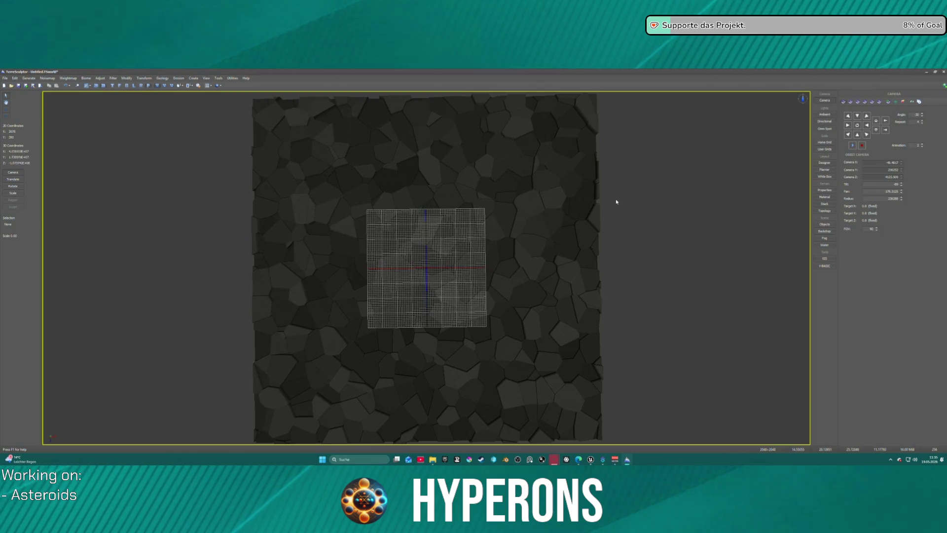
mouse_move(607, 148)
mouse_down()
mouse_move(464, 156)
mouse_move(491, 155)
mouse_move(481, 155)
mouse_up()
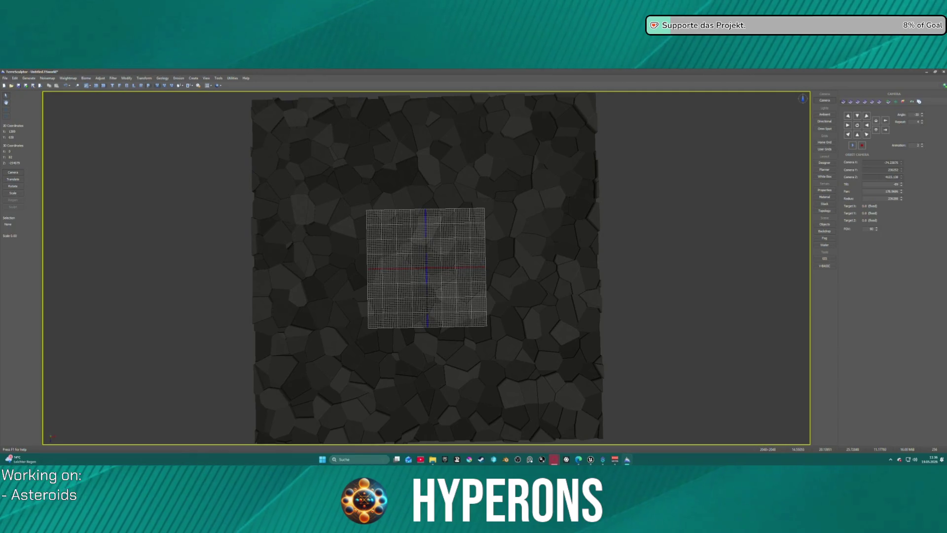
mouse_move(617, 155)
mouse_down()
mouse_move(583, 156)
mouse_move(614, 157)
mouse_up()
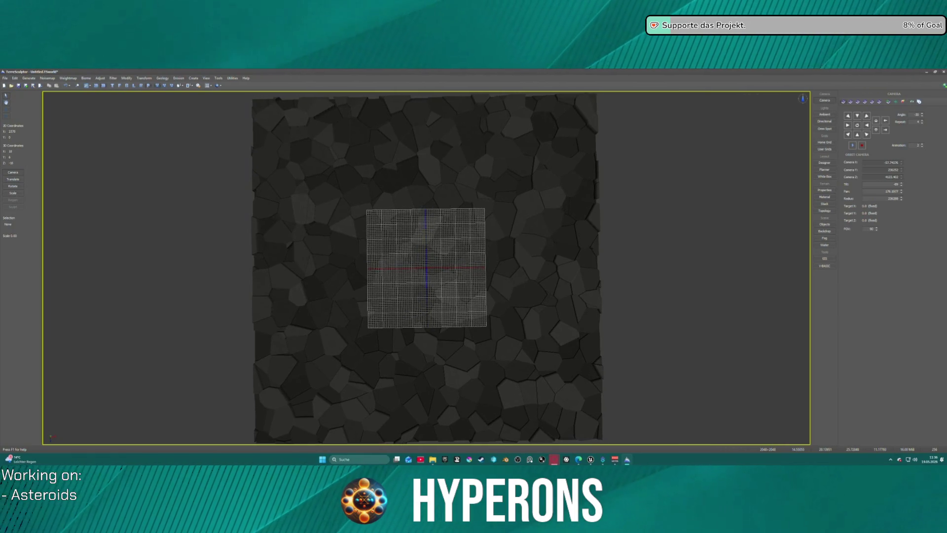
click(943, 72)
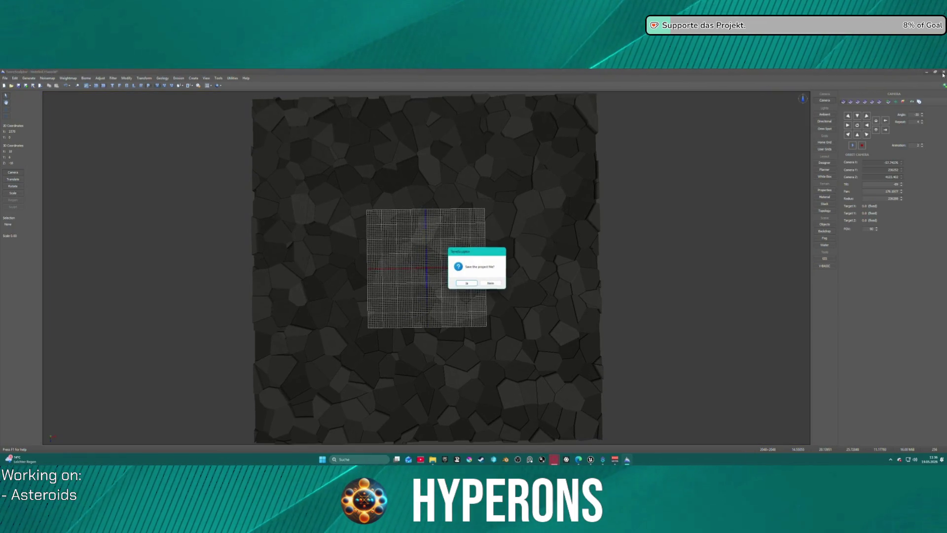
click(491, 284)
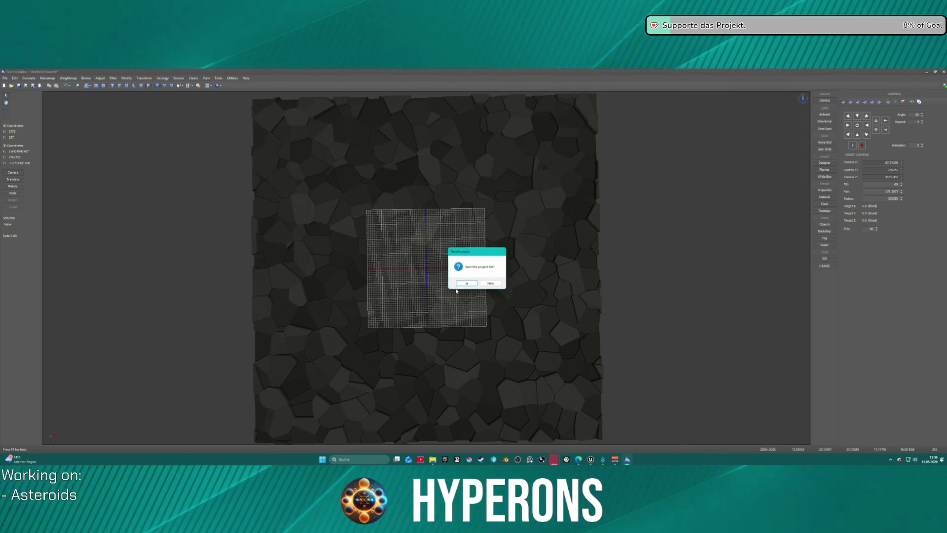
click(465, 283)
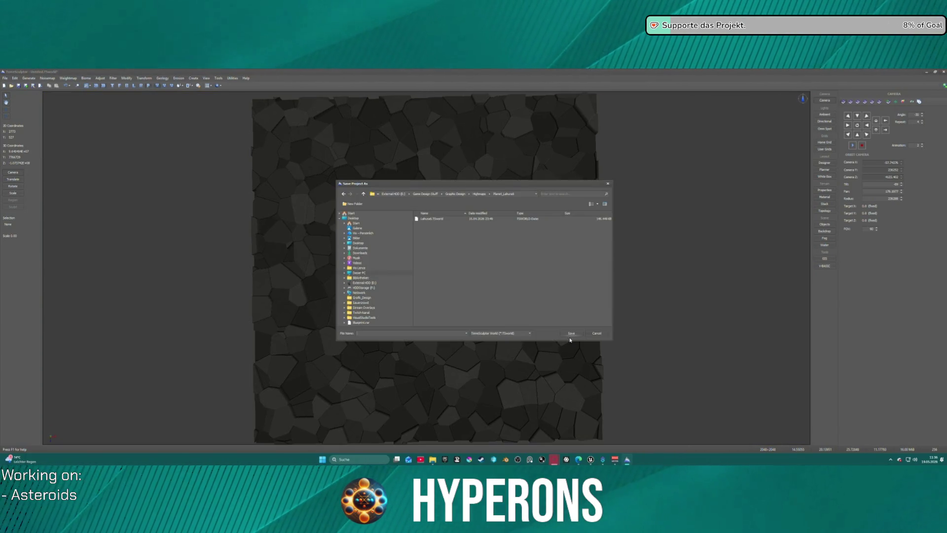
key(Escape)
click(475, 283)
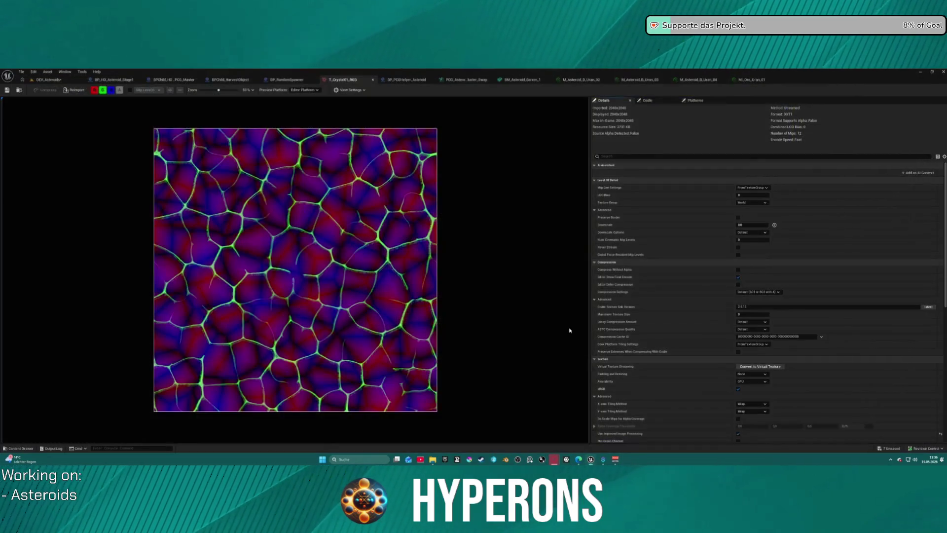
Step: Close the crystal texture editor, switch to DEV_Asteroids, and undo the Mineral_Cavity_Edge edit
middle_click(349, 79)
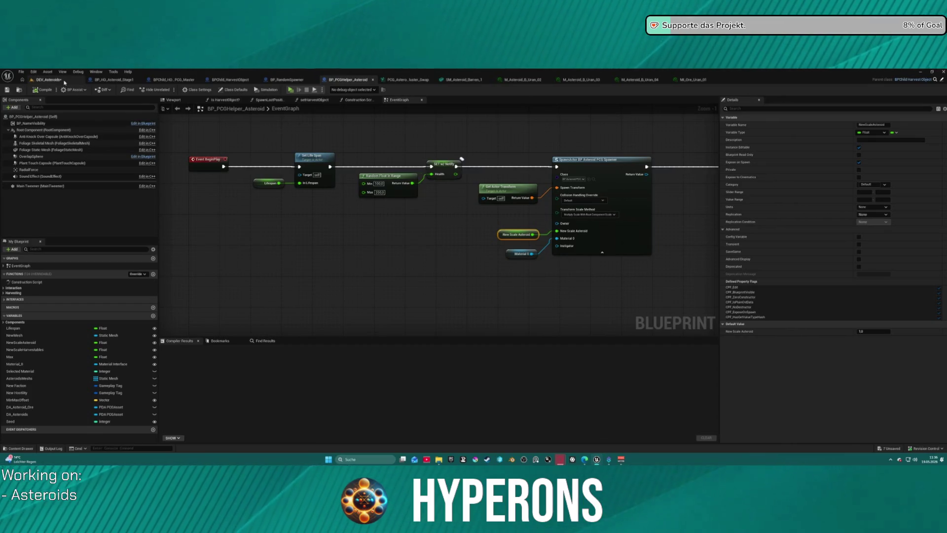
click(48, 80)
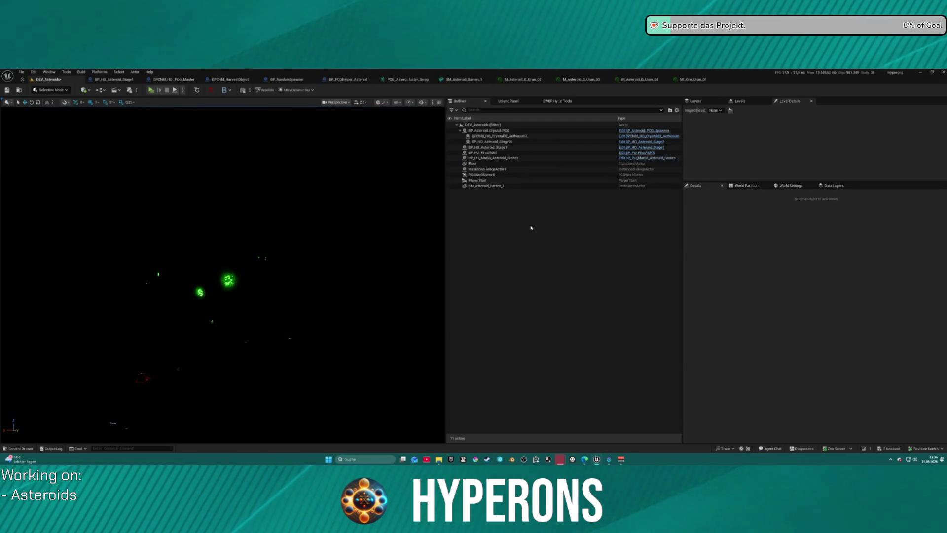
key(ctrl+z)
click(473, 271)
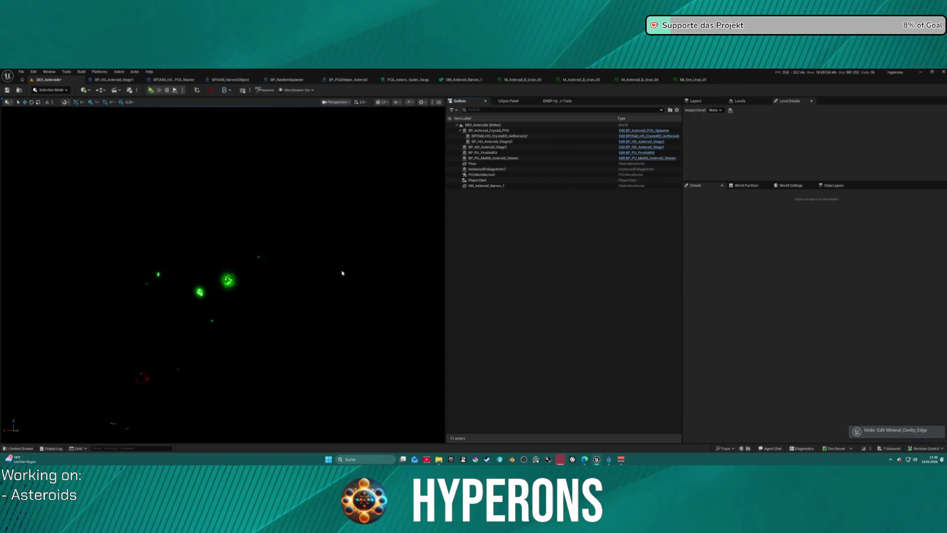
Step: Undo the further condition and reset-to-default material parameter changes
key(ctrl+z)
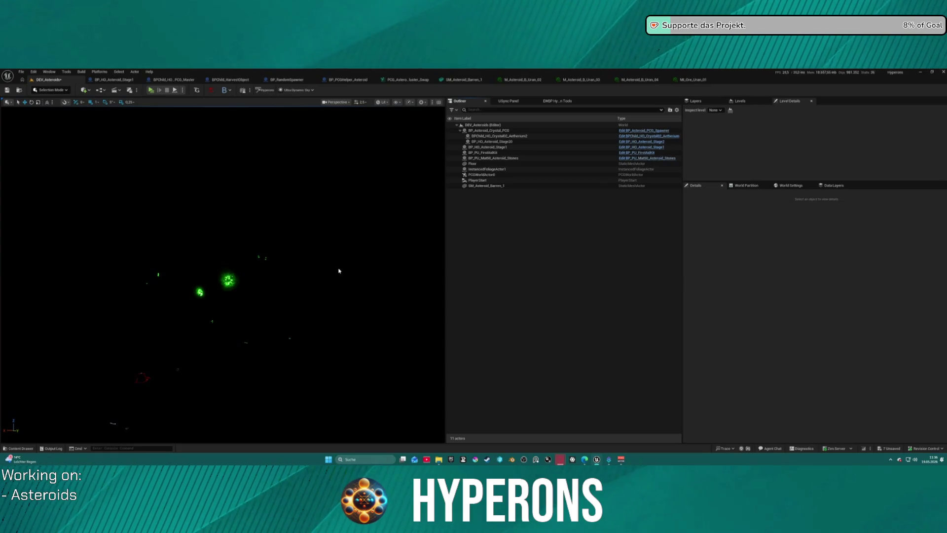
key(ctrl+z)
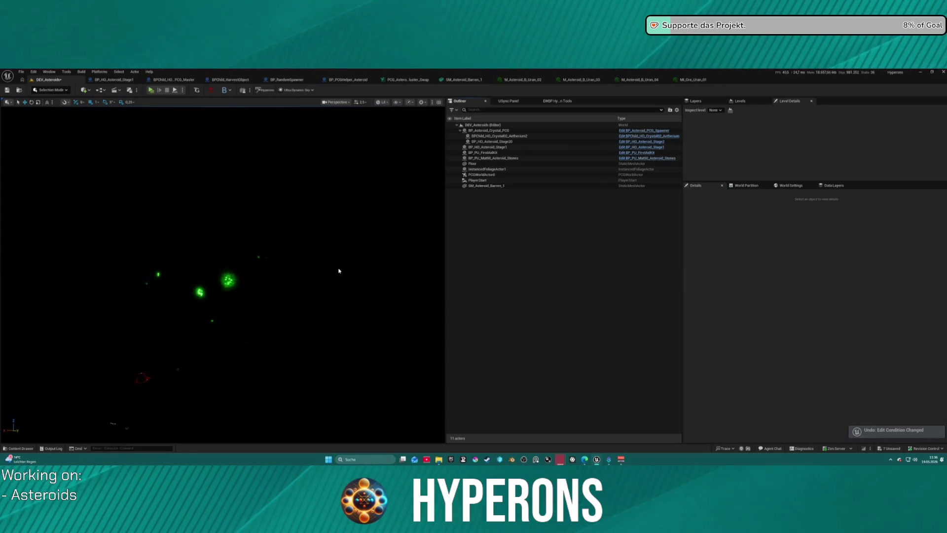
key(ctrl+z)
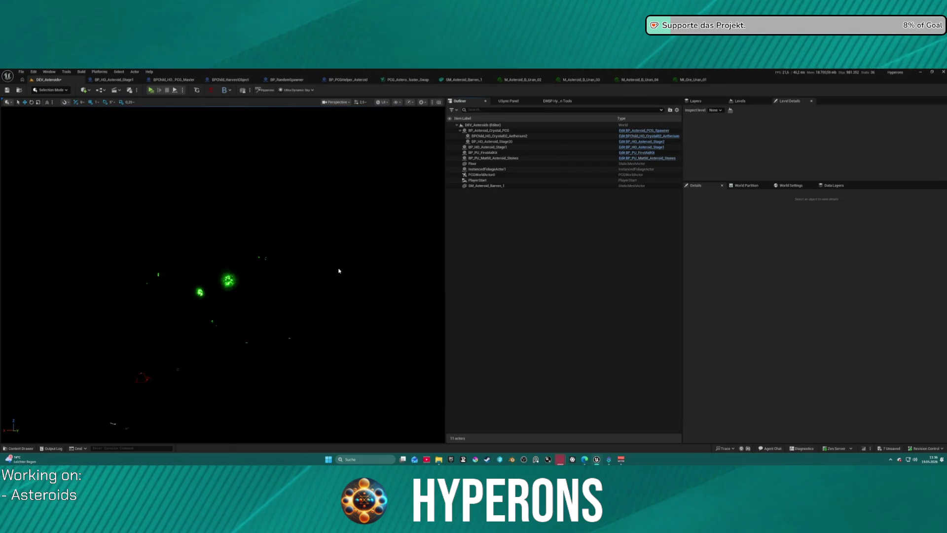
key(ctrl+z)
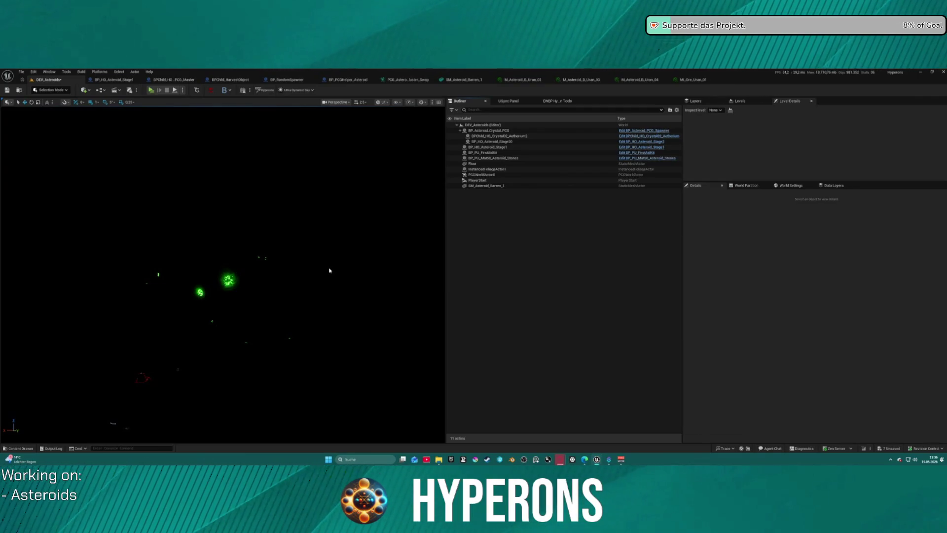
key(ctrl+z)
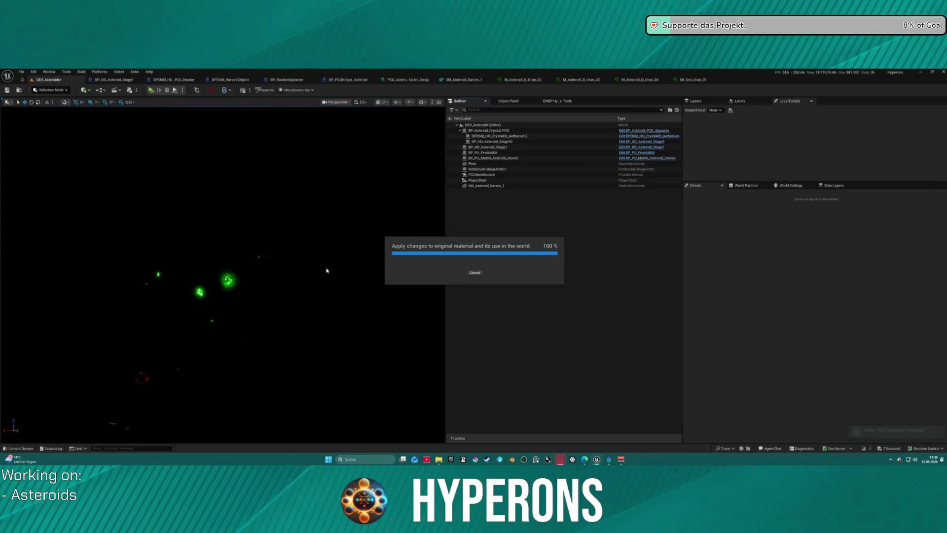
key(ctrl+z)
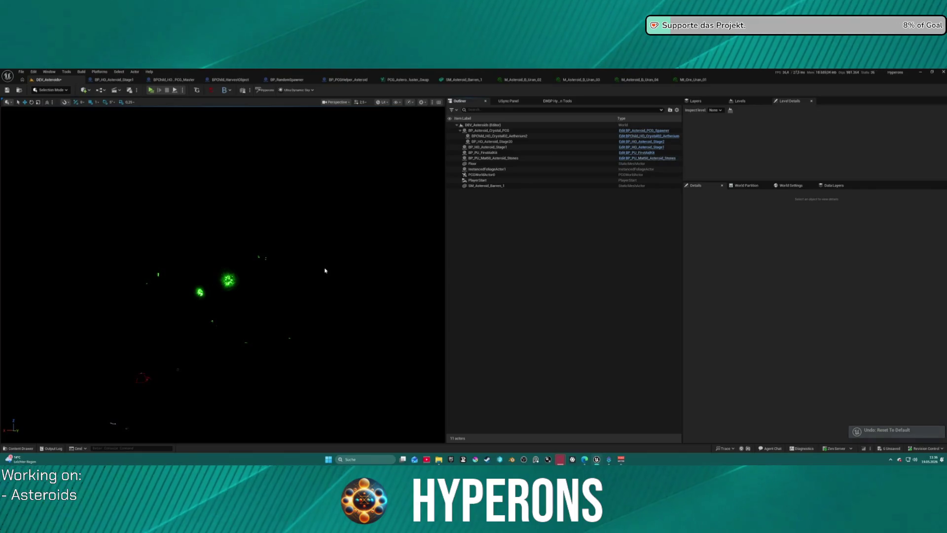
Step: Roll the level back to before the Delete Elements step using Undo History
click(34, 72)
click(49, 105)
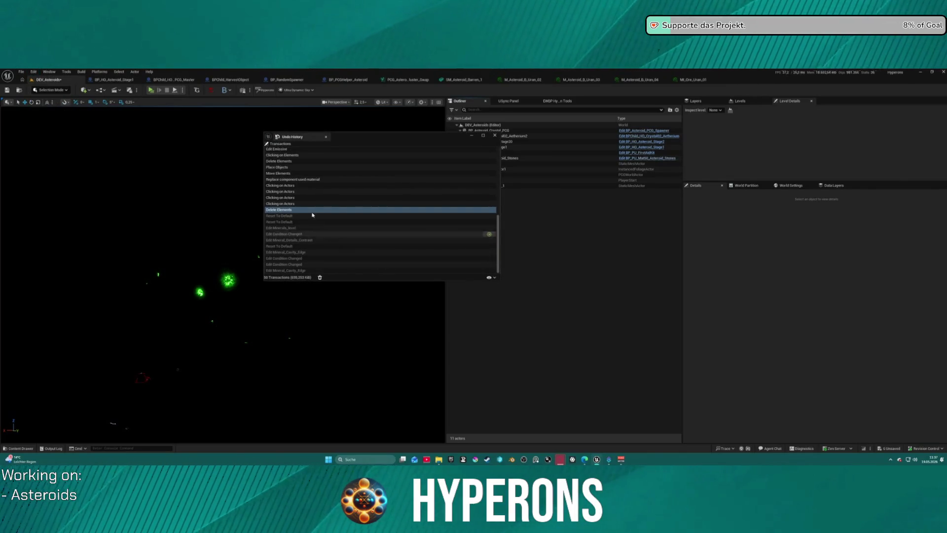
click(282, 161)
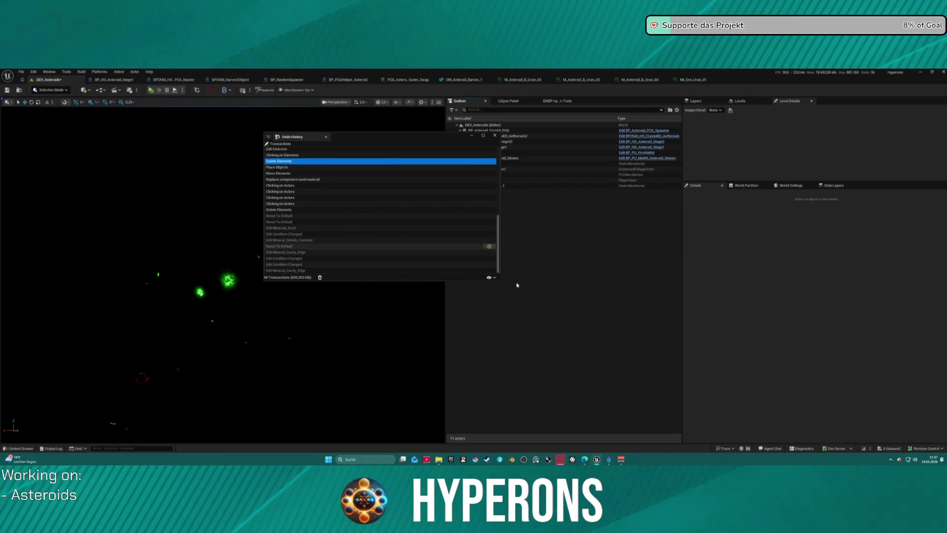
mouse_move(491, 163)
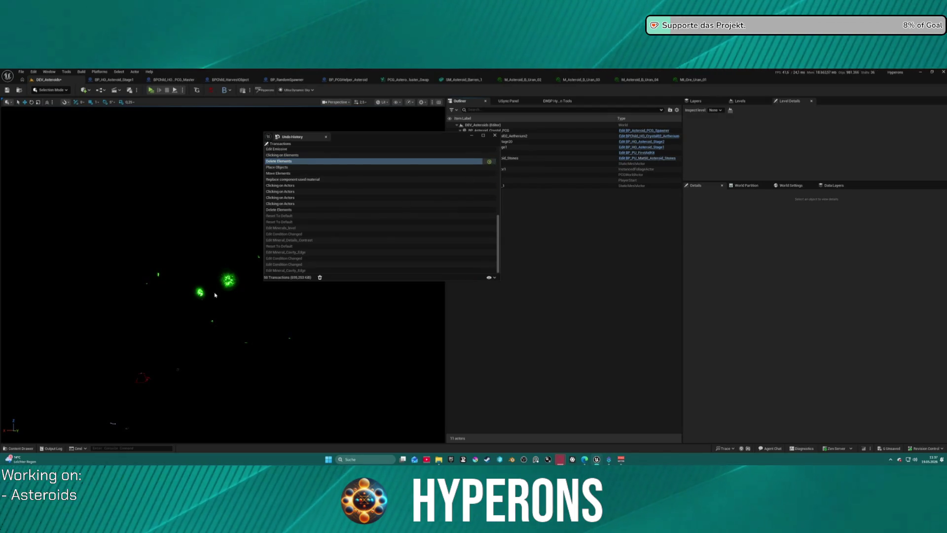
key(ctrl+z)
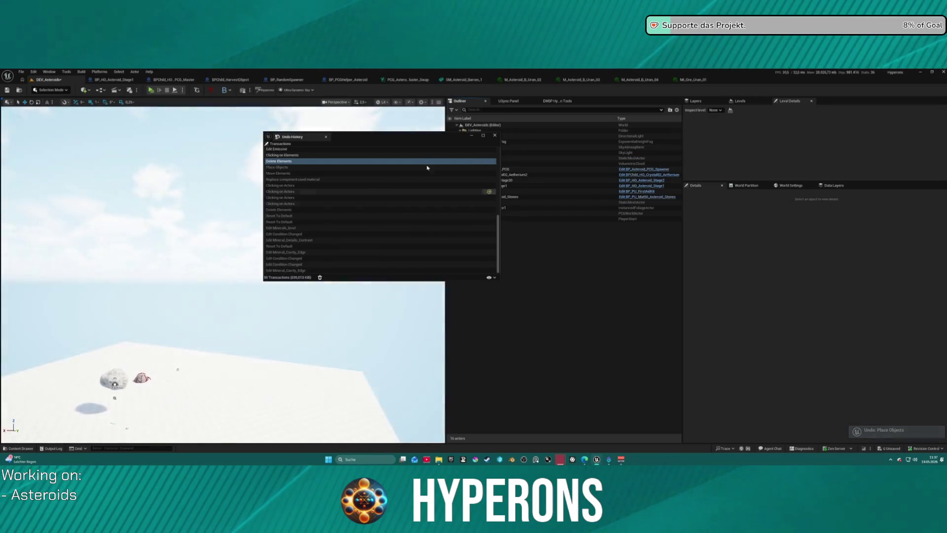
click(494, 135)
Step: Look down over the asteroid floor, move the material editor aside, and open M_Asteroid_B_Uran_02
mouse_move(329, 270)
mouse_down()
mouse_move(296, 316)
mouse_move(277, 321)
mouse_up()
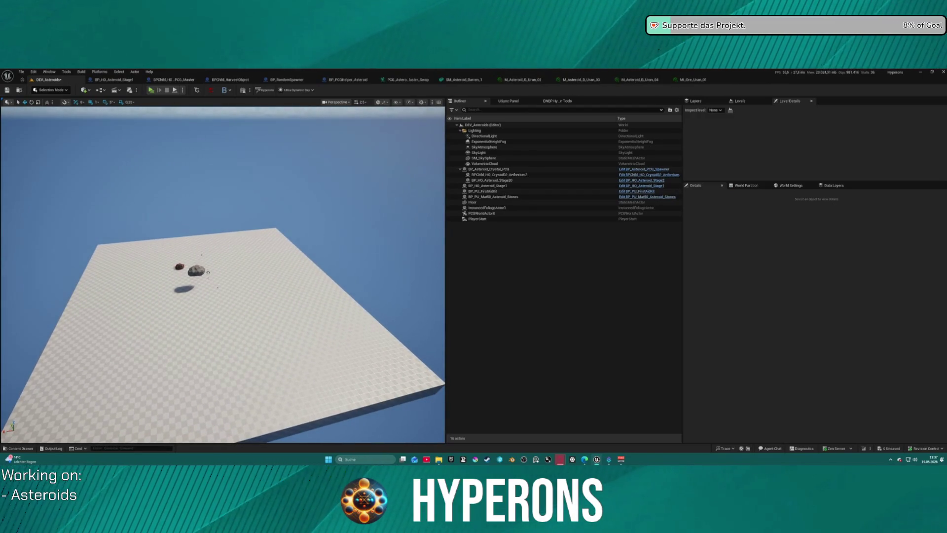
mouse_move(426, 170)
mouse_down()
mouse_move(294, 245)
mouse_move(269, 183)
mouse_move(285, 181)
mouse_up()
mouse_move(359, 171)
mouse_down()
mouse_move(380, 44)
mouse_move(375, 0)
mouse_up()
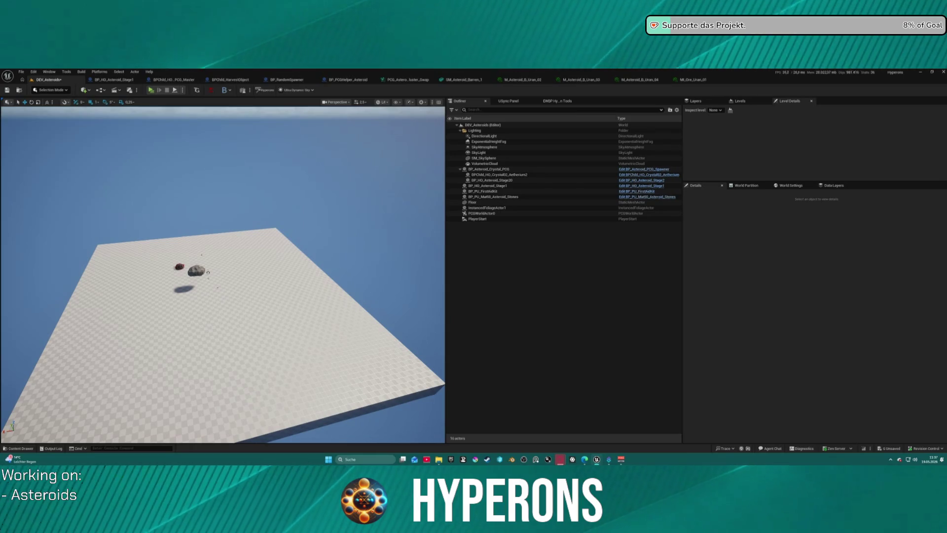
click(505, 80)
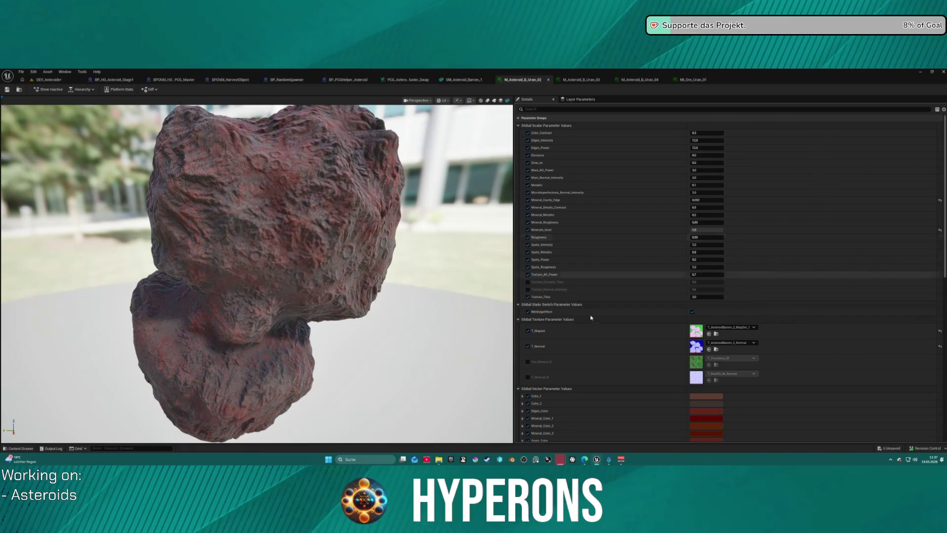
Step: Paste the grey and green colour values and copied scalar parameters into M_Asteroid_B_Uran_02
key(ctrl+v)
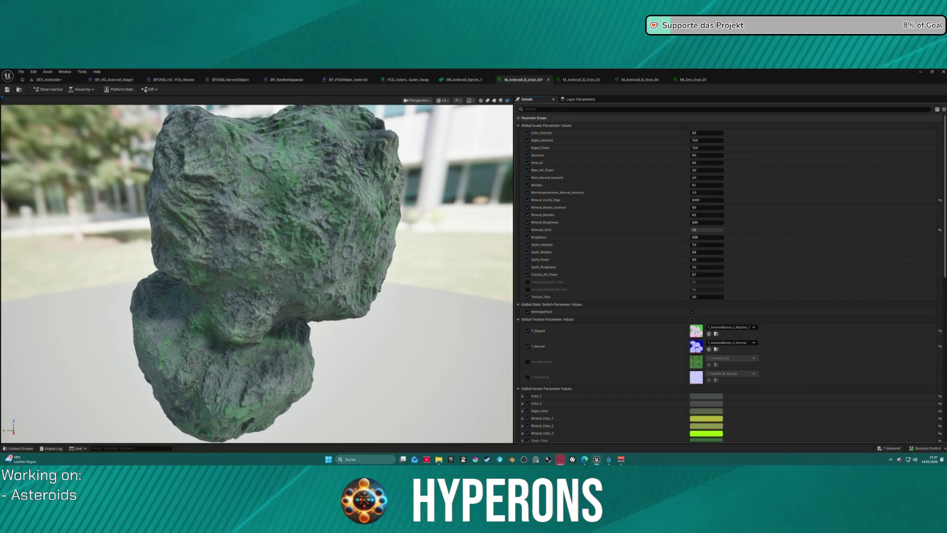
click(530, 126)
key(ctrl+v)
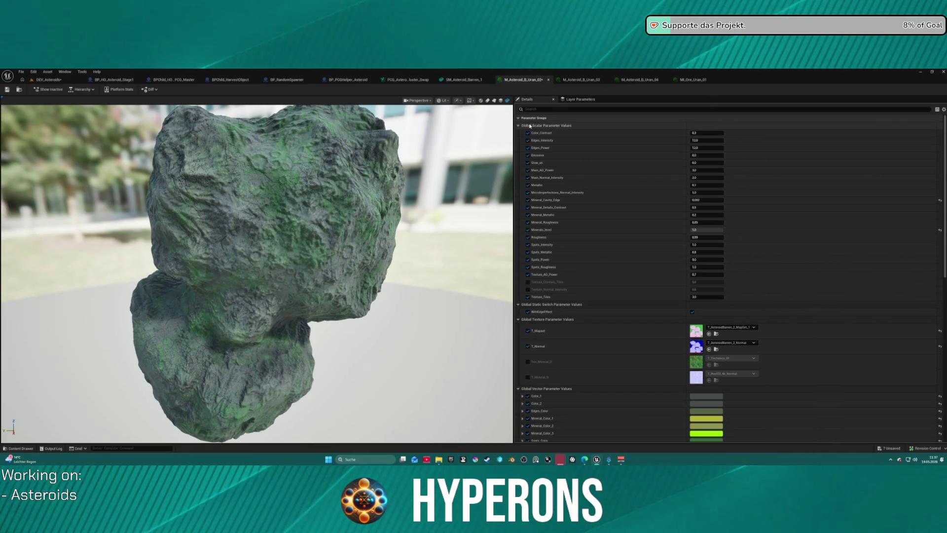
drag(508, 143, 365, 150)
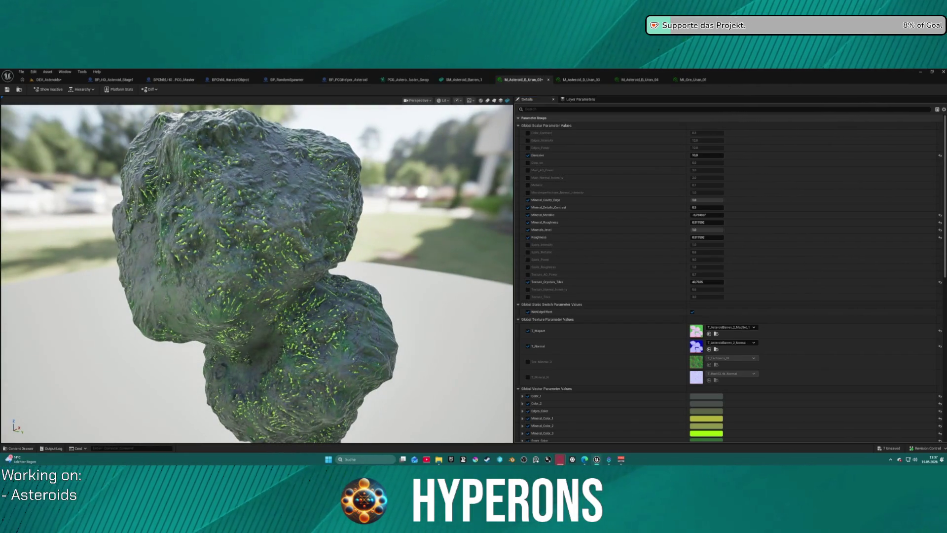
Step: Enable the Tex_Mineral_D and T_Mineral_N overrides on M_Asteroid_B_Uran_04
click(582, 79)
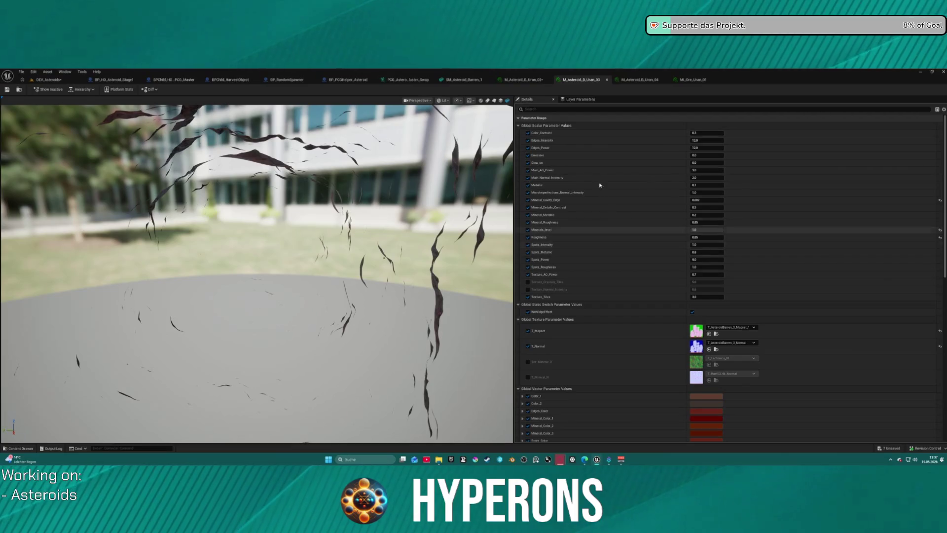
click(631, 79)
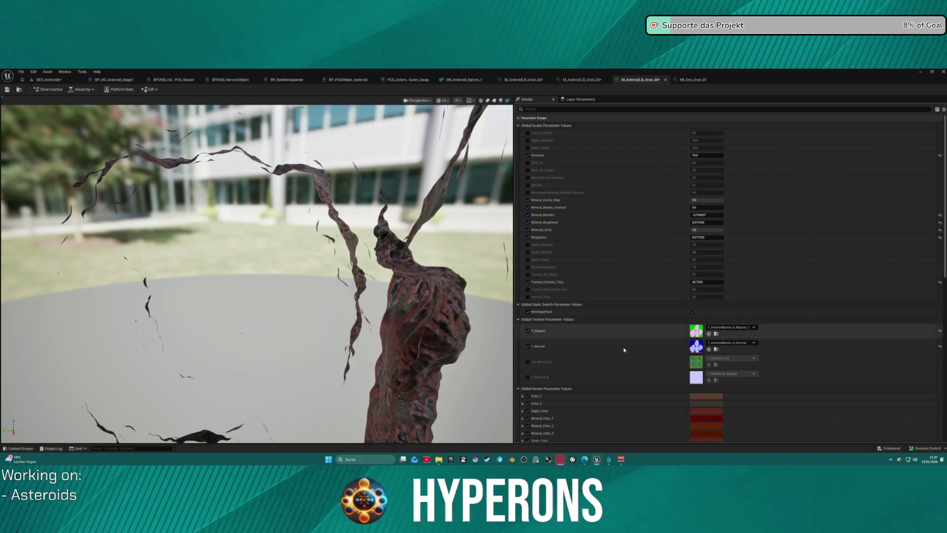
click(529, 362)
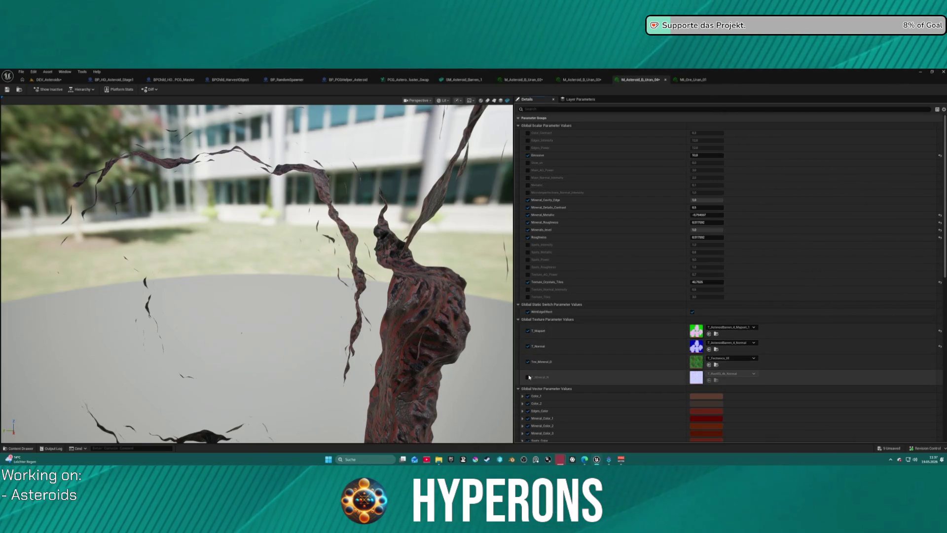
click(528, 377)
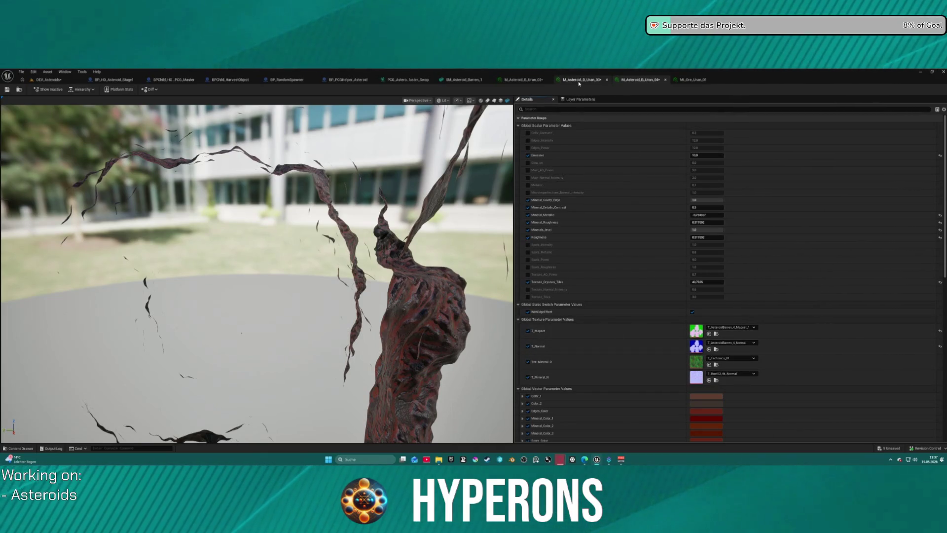
Step: Enable the same two texture overrides on M_Asteroid_B_Uran_02, then review the Uran_03 and Uran_04 tabs
click(580, 81)
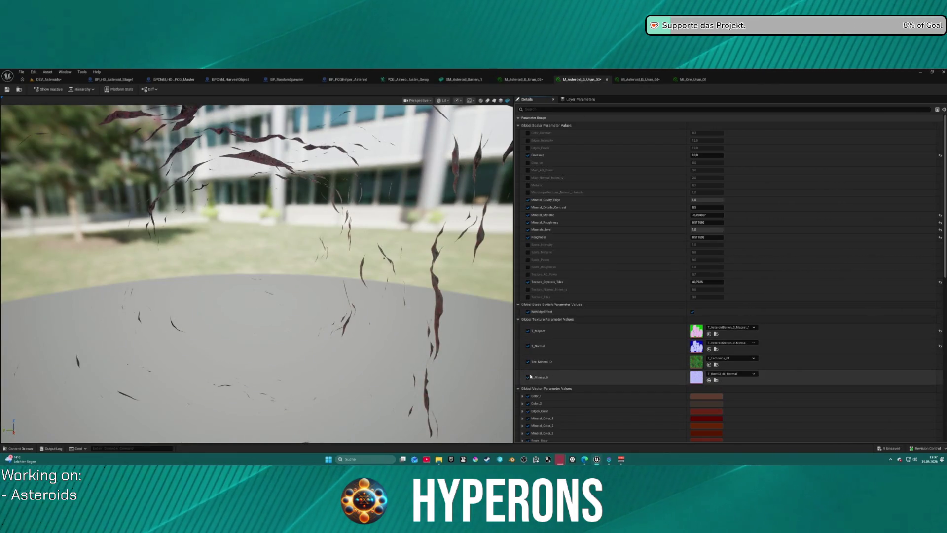
click(523, 80)
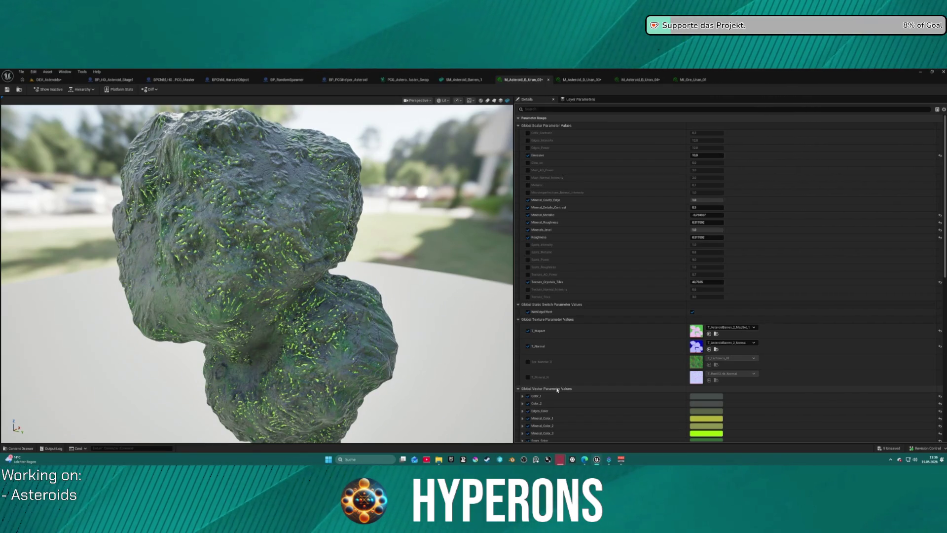
click(527, 361)
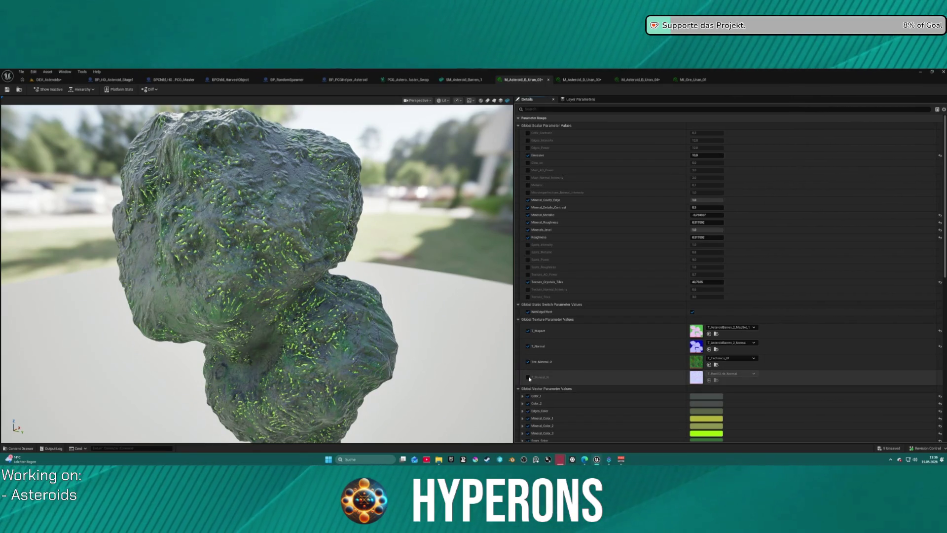
click(528, 377)
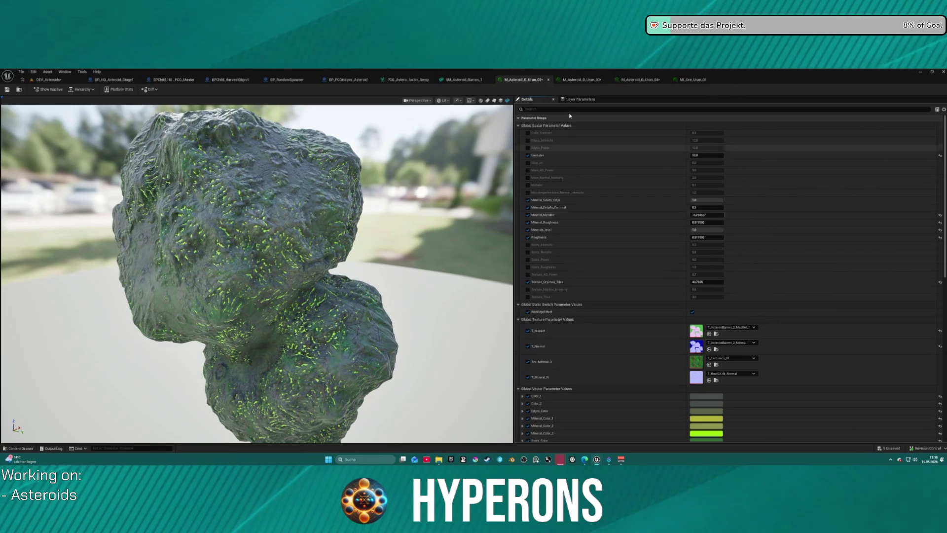
click(570, 80)
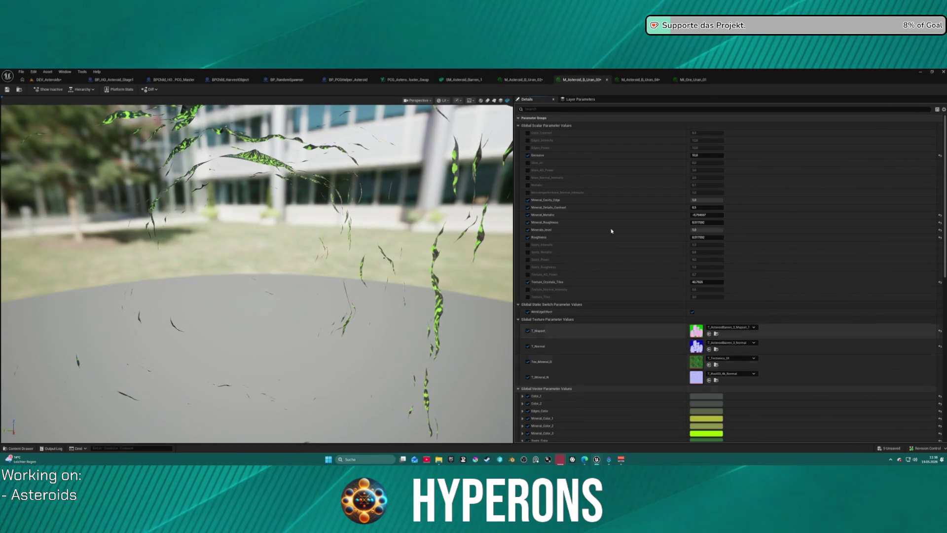
click(640, 79)
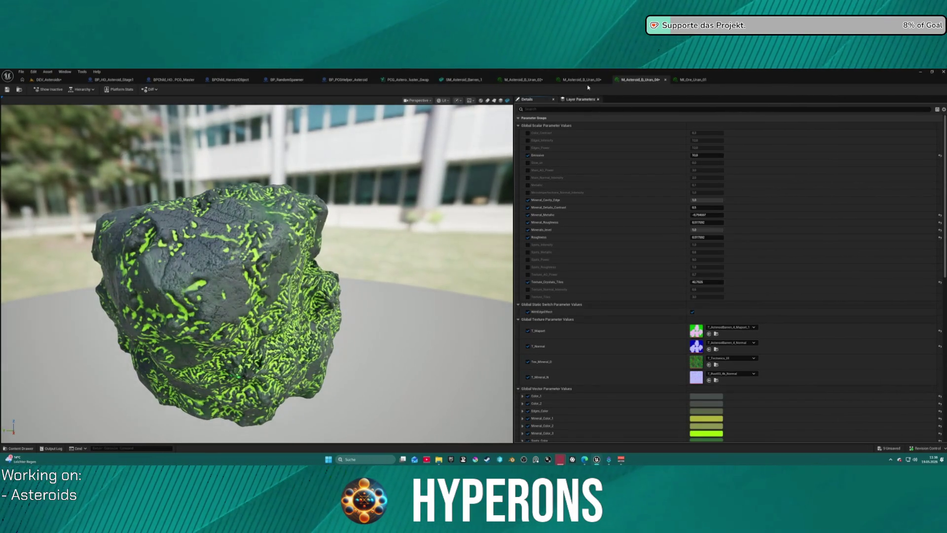
click(582, 79)
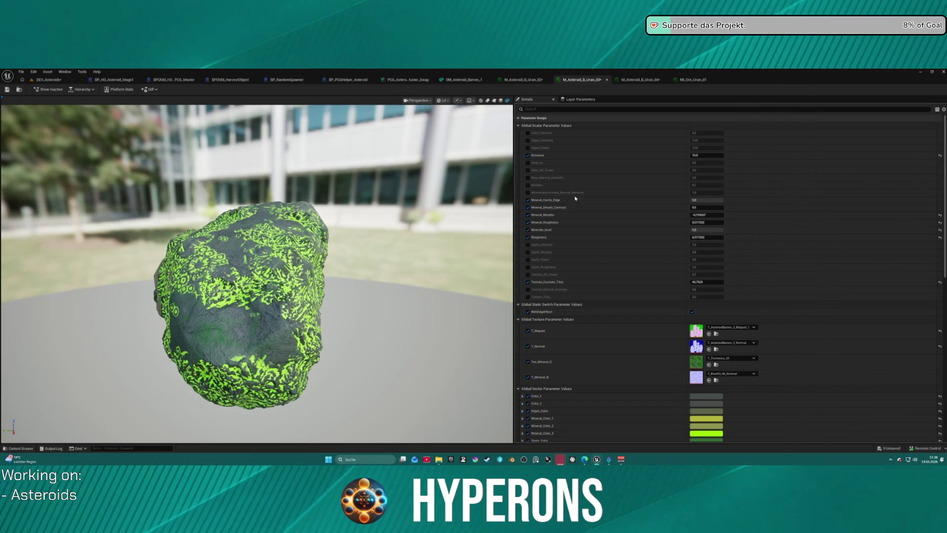
Step: Paste T_Crystal01_RGB and T_Crystal01_Normal into the mineral slots of Uran_03 and Uran_02
key(ctrl+v)
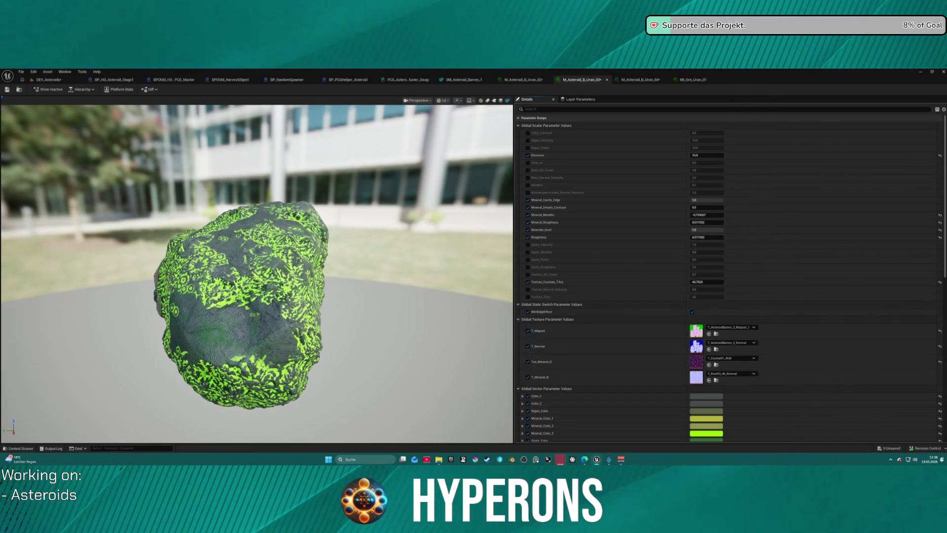
key(ctrl+v)
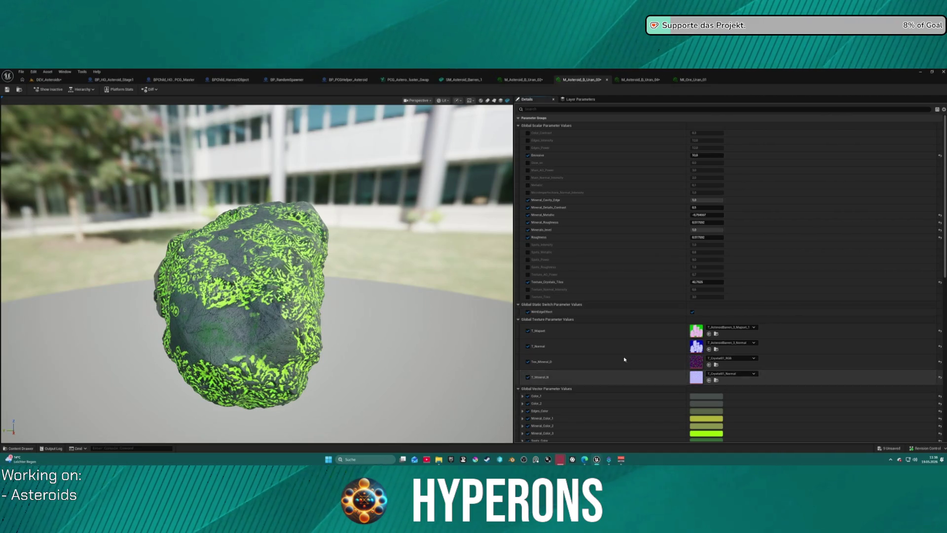
click(523, 79)
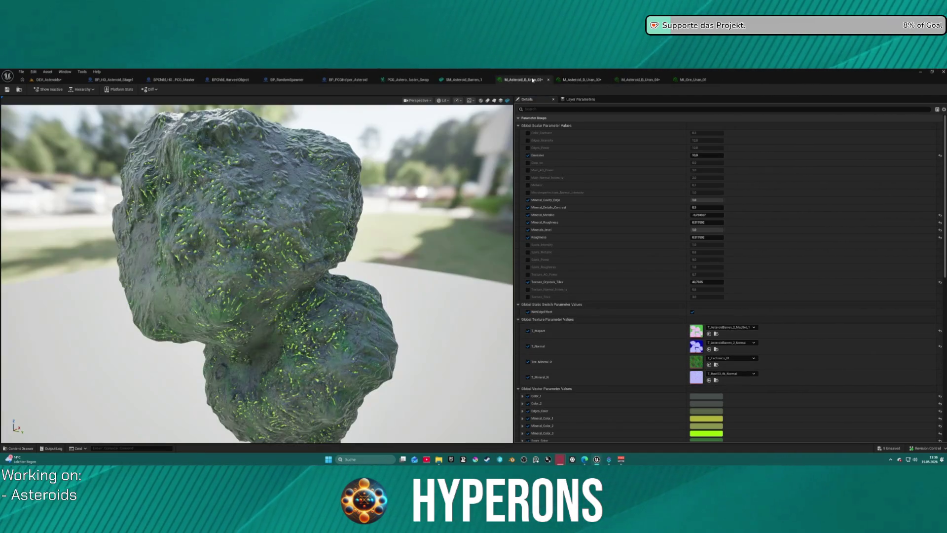
key(ctrl+v)
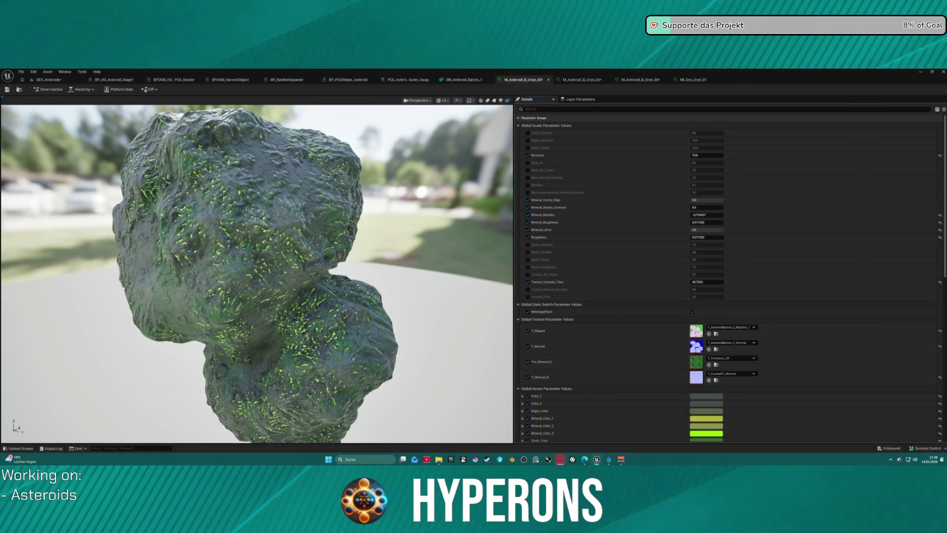
key(ctrl+v)
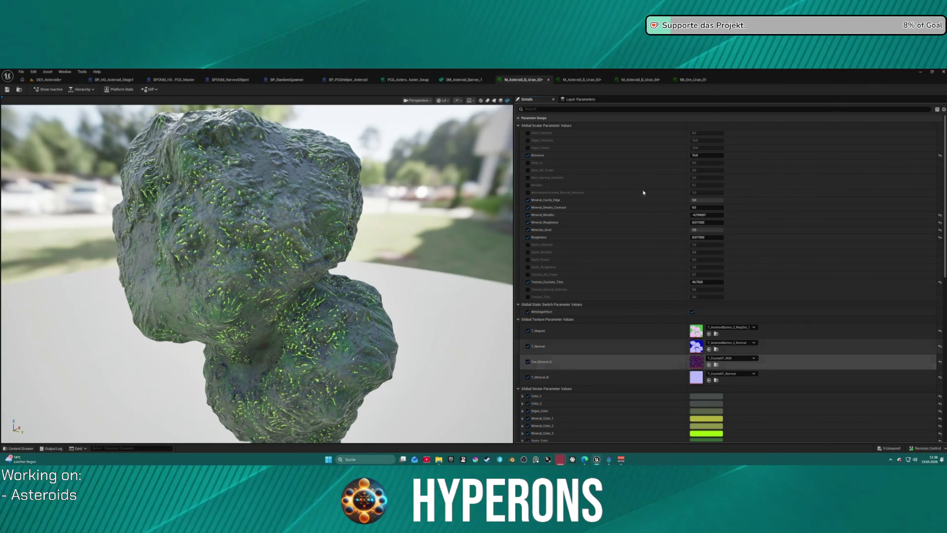
Step: Assign the same crystal textures to Uran_04, then orbit each asteroid preview to compare
click(641, 80)
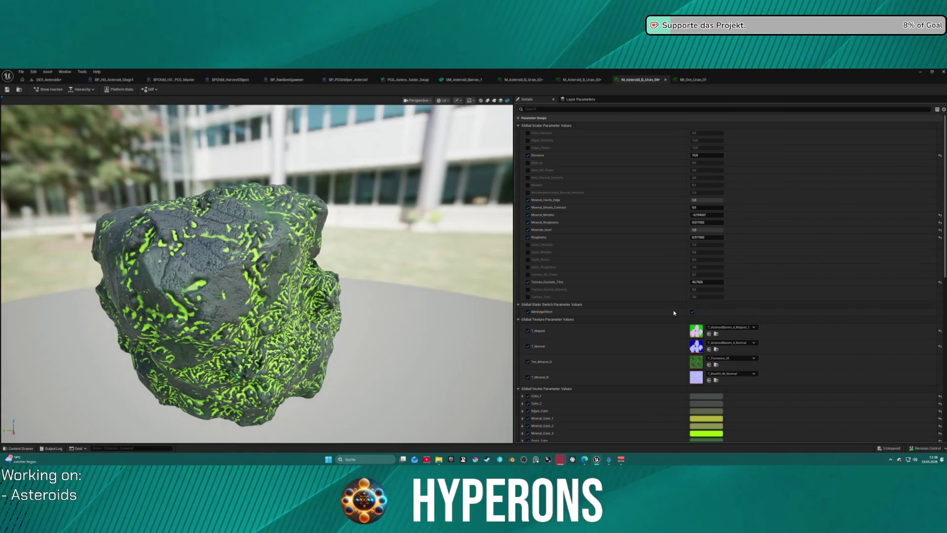
key(ctrl+v)
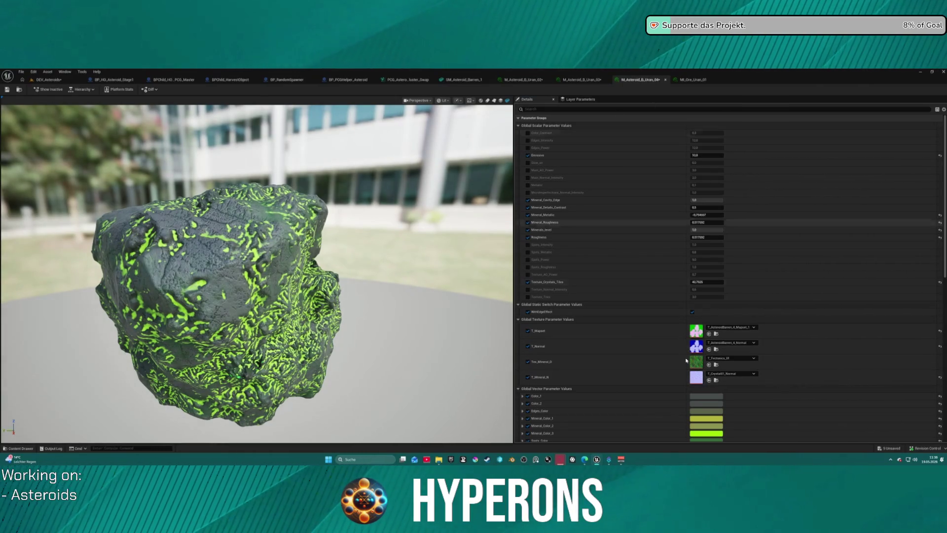
key(ctrl+v)
drag(256, 271, 301, 227)
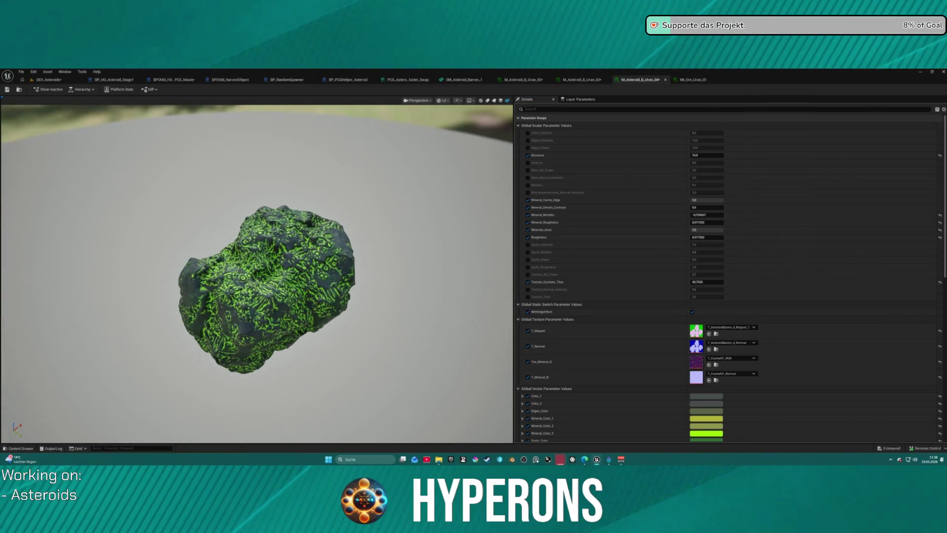
click(535, 81)
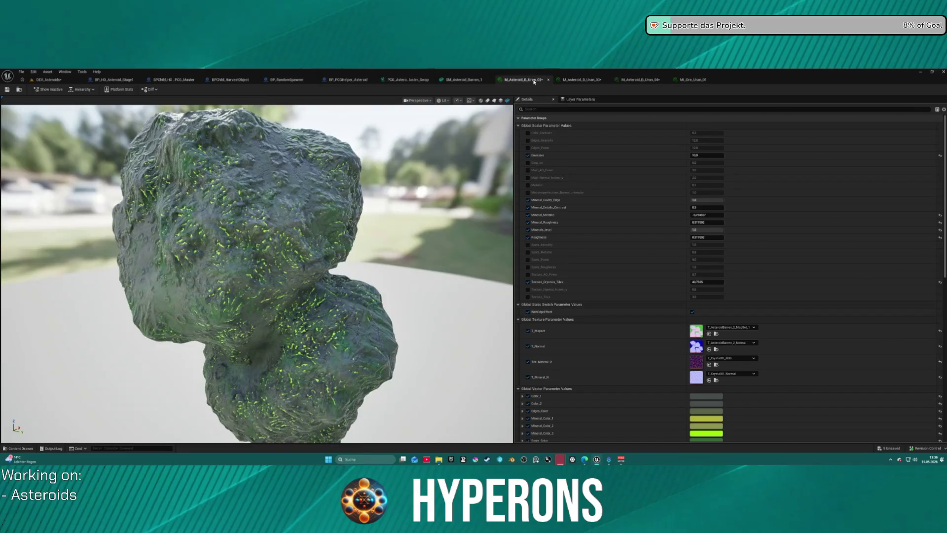
drag(258, 211, 362, 149)
click(578, 81)
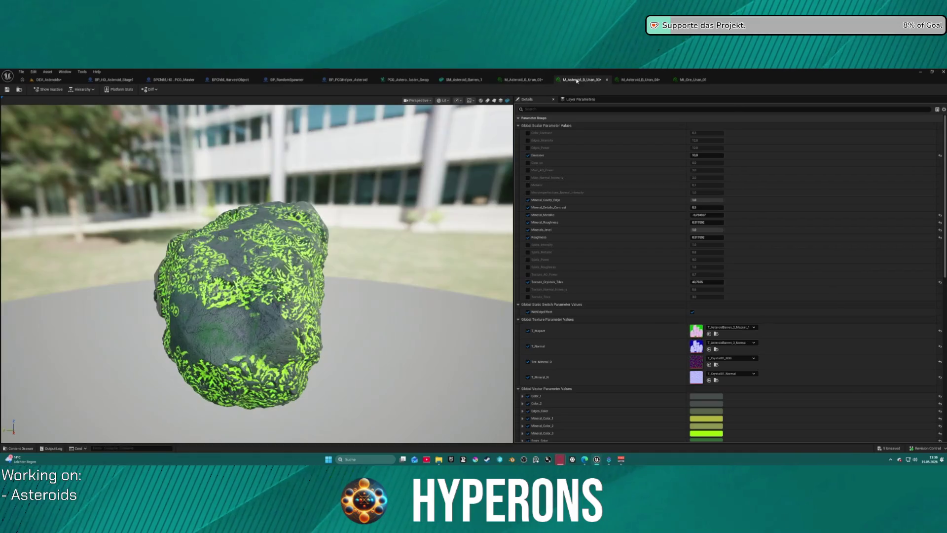
drag(260, 247, 323, 244)
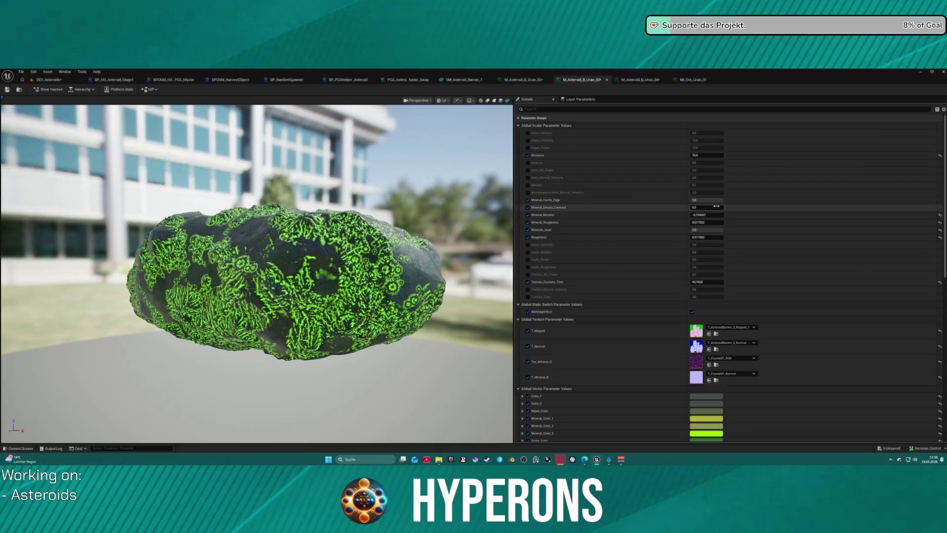
Step: Drag Uran_03's Mineral_Cavity_Edge down to about 0.15 and orbit the preview to check the minerals
drag(718, 200, 708, 200)
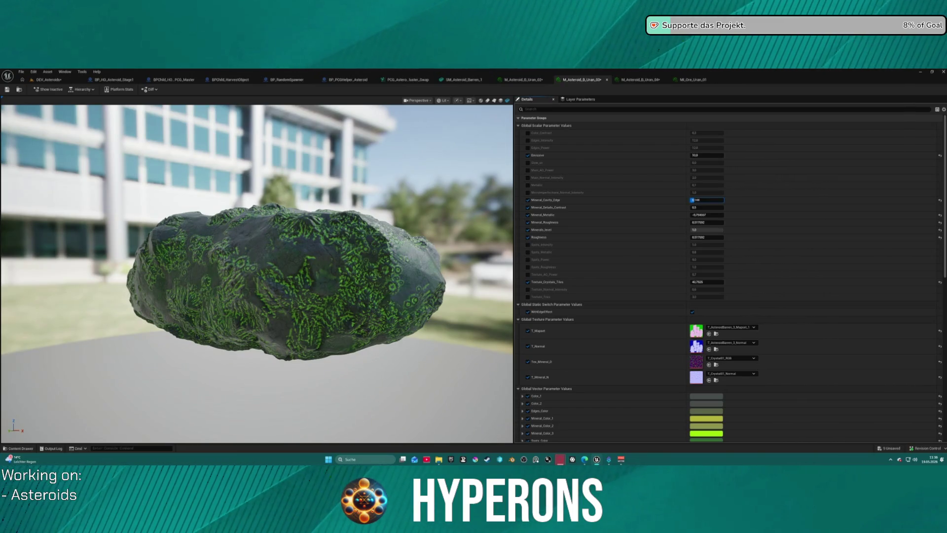
drag(708, 200, 720, 230)
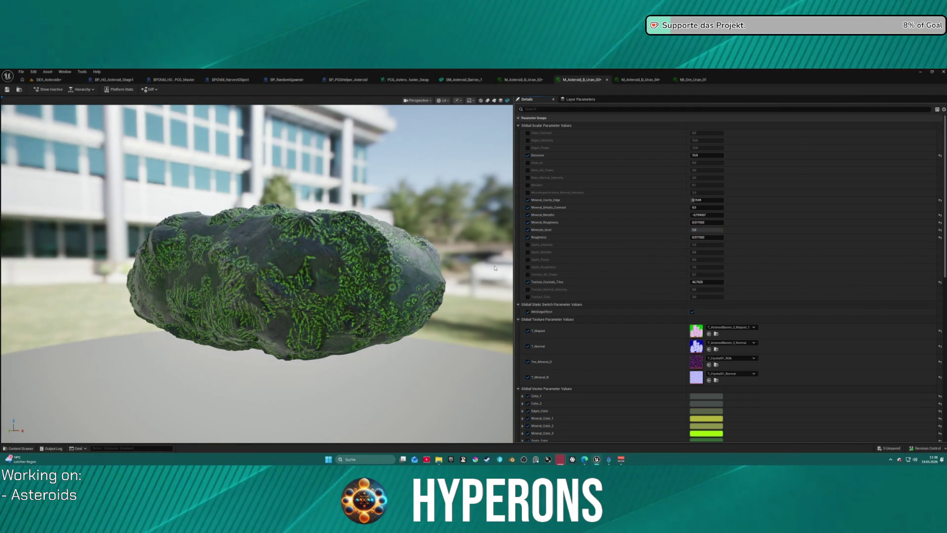
mouse_move(257, 272)
mouse_down()
mouse_move(277, 232)
mouse_move(296, 276)
mouse_move(481, 290)
mouse_up()
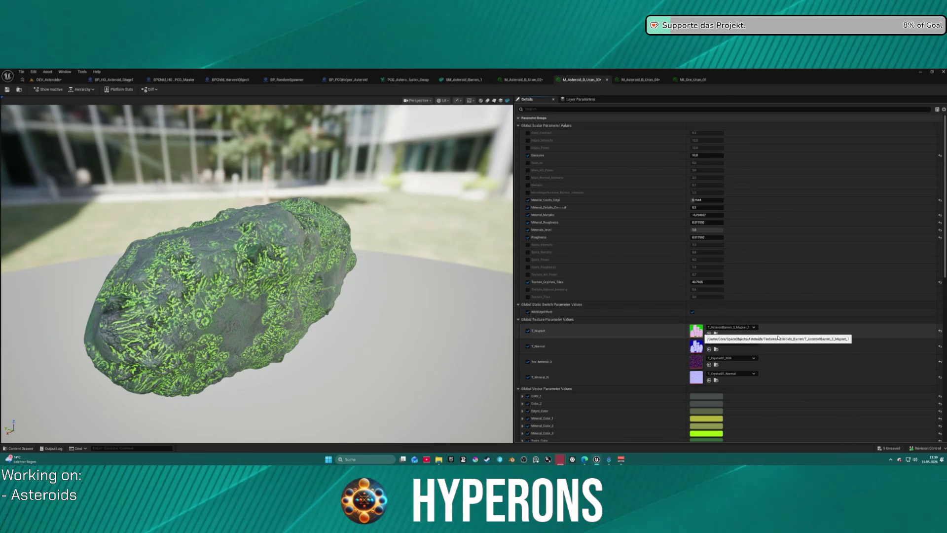
Step: Open the T_Mapset texture, toggle its green and blue channel views to inspect each, then close it
double_click(698, 332)
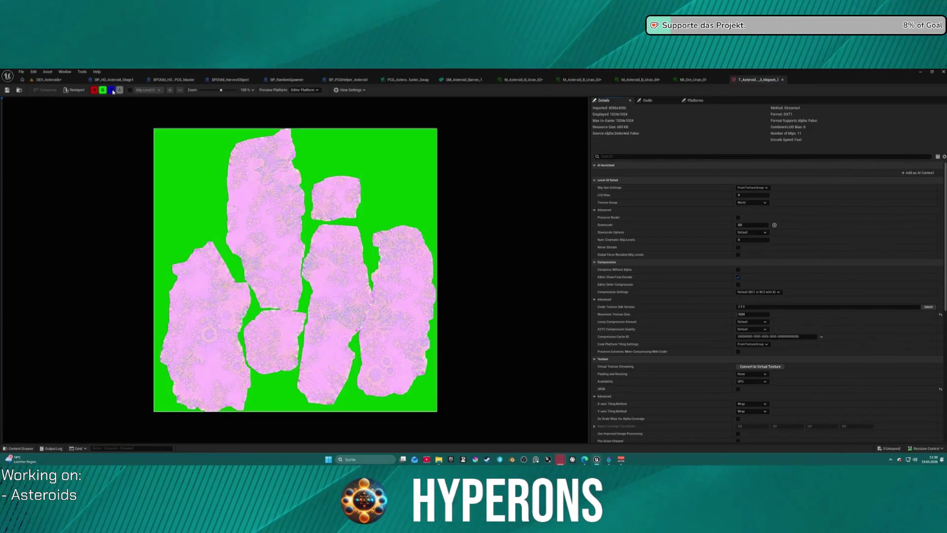
click(112, 91)
click(103, 91)
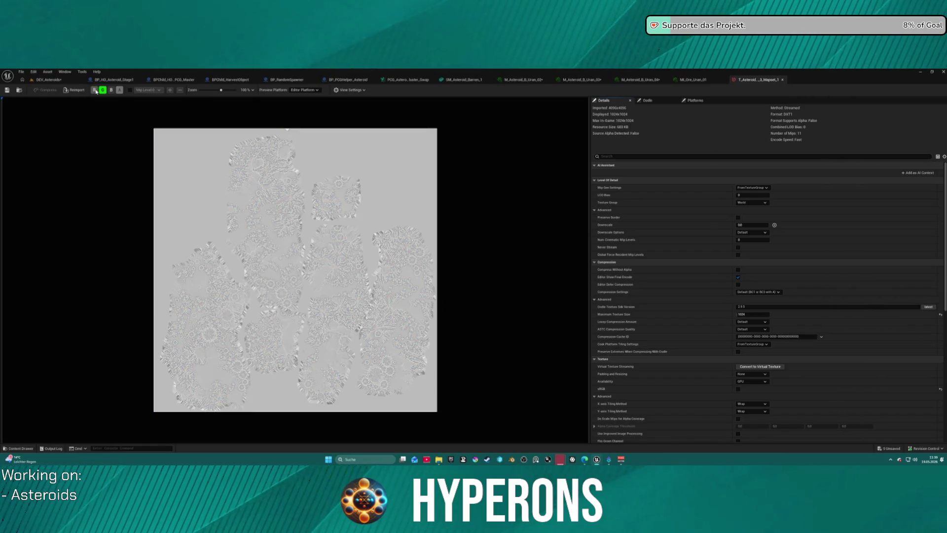
click(102, 90)
click(104, 91)
click(112, 90)
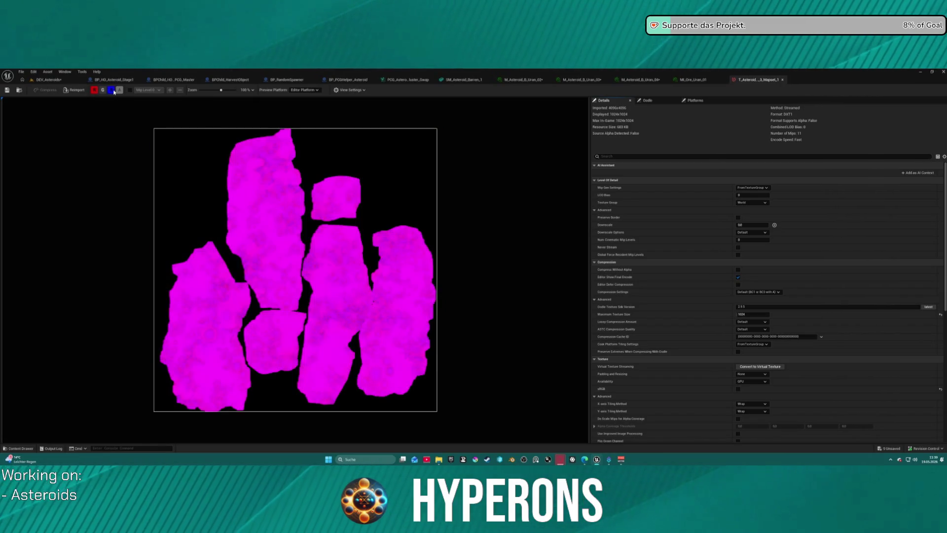
click(104, 91)
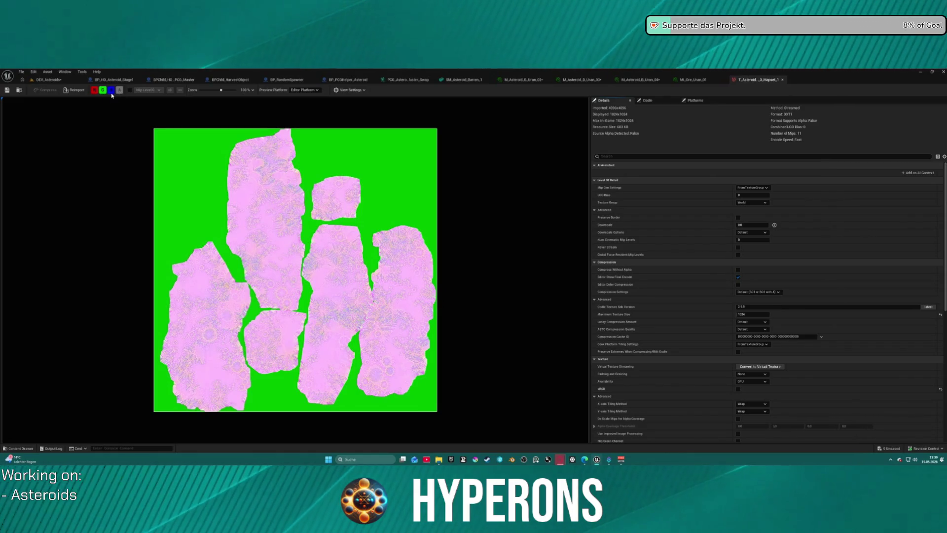
click(111, 92)
click(112, 91)
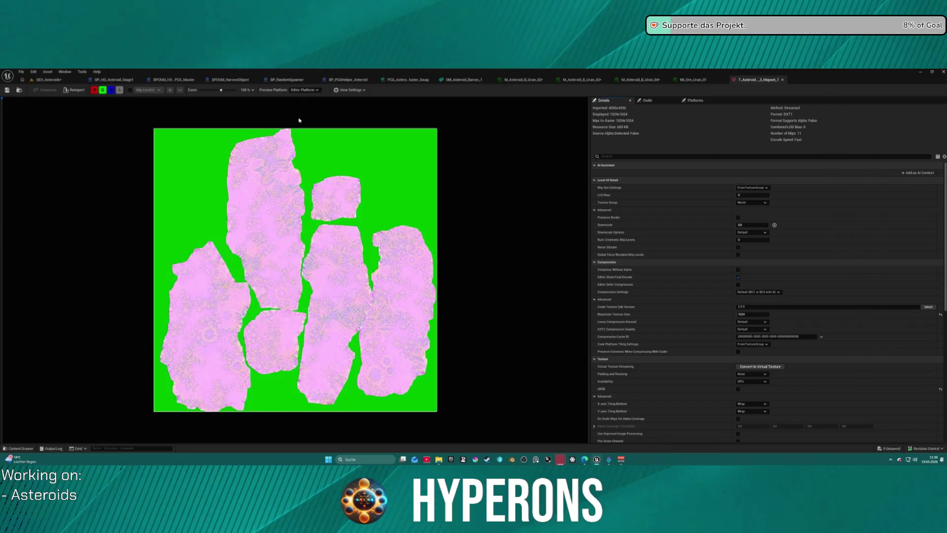
click(783, 79)
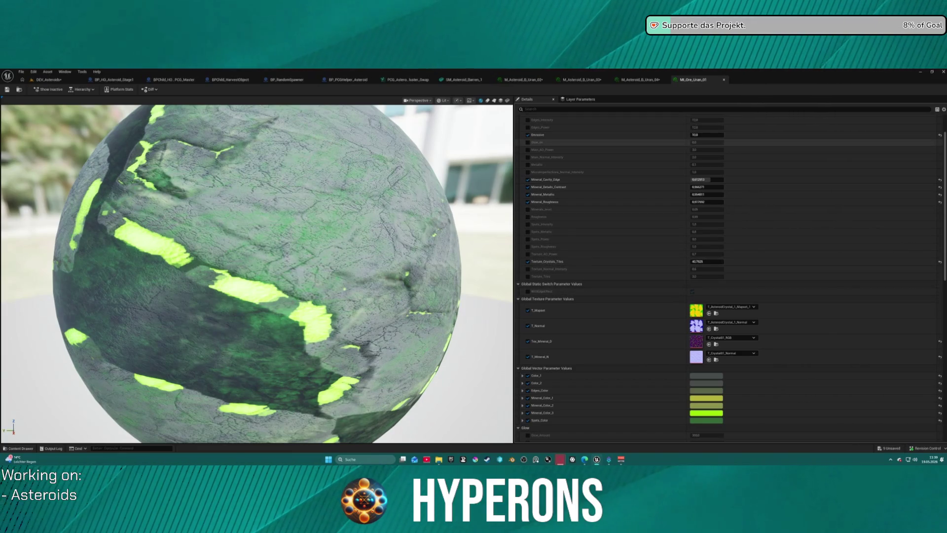
Step: Switch to the M_Asteroid_B_Uran_04 material instance editor tab
click(641, 80)
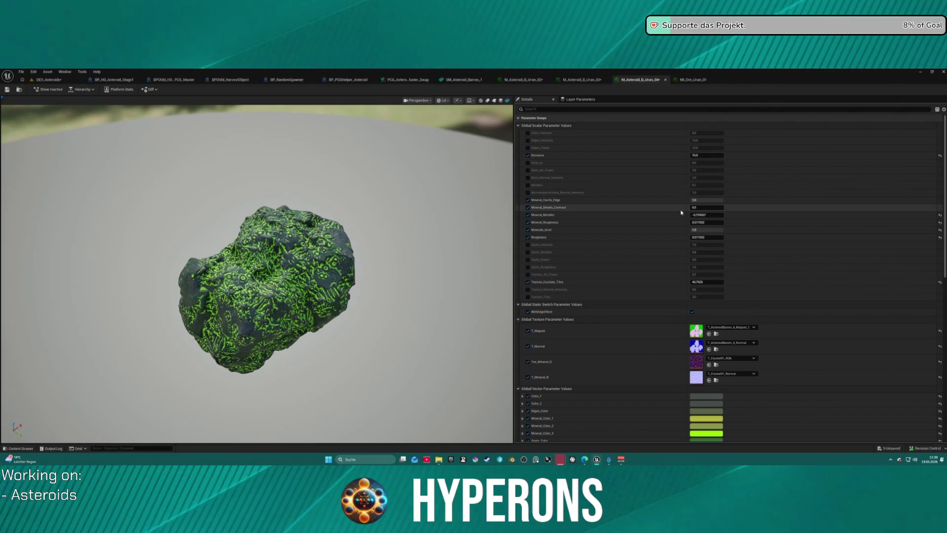
Step: Compare the Uran_03 and Uran_02 tabs, orbiting and zooming out around the Uran_02 asteroid
click(582, 79)
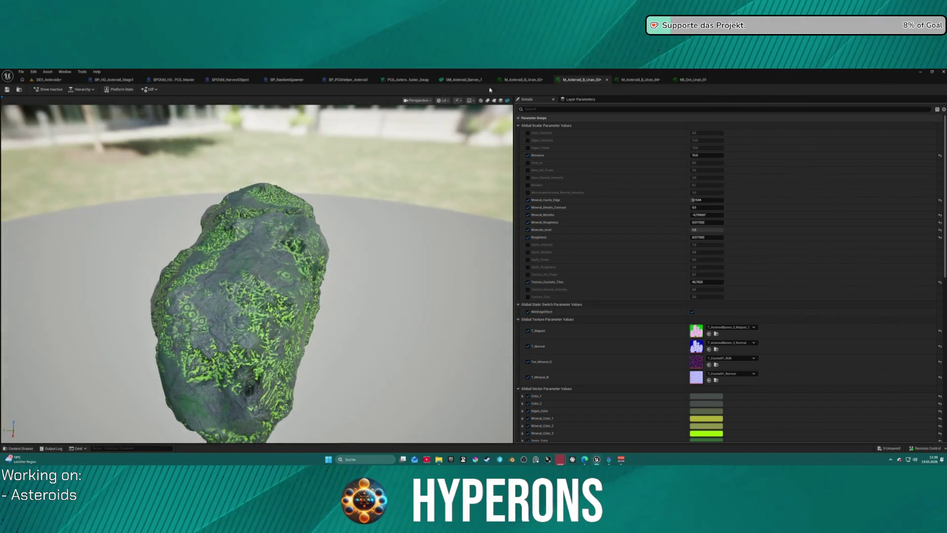
click(519, 80)
drag(241, 262, 405, 262)
scroll(256, 271, down, 5)
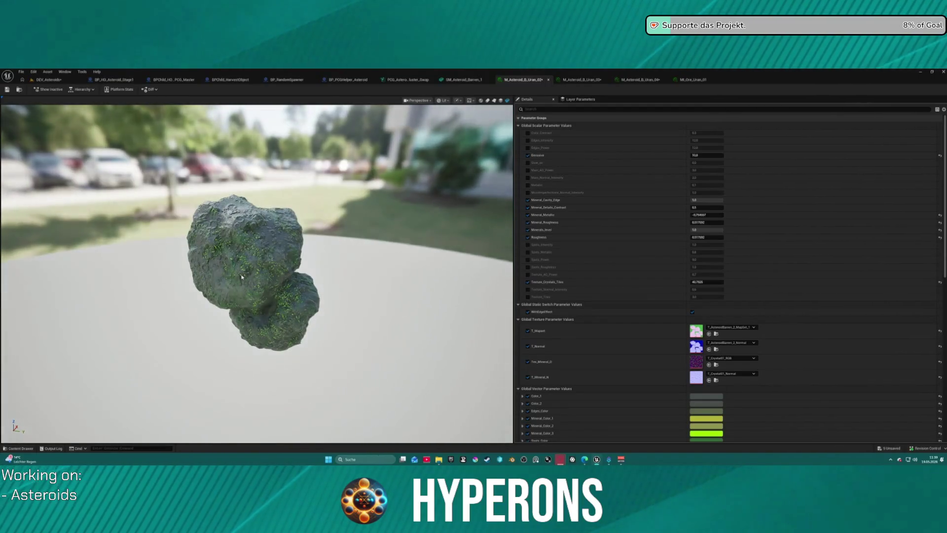
drag(257, 272, 444, 272)
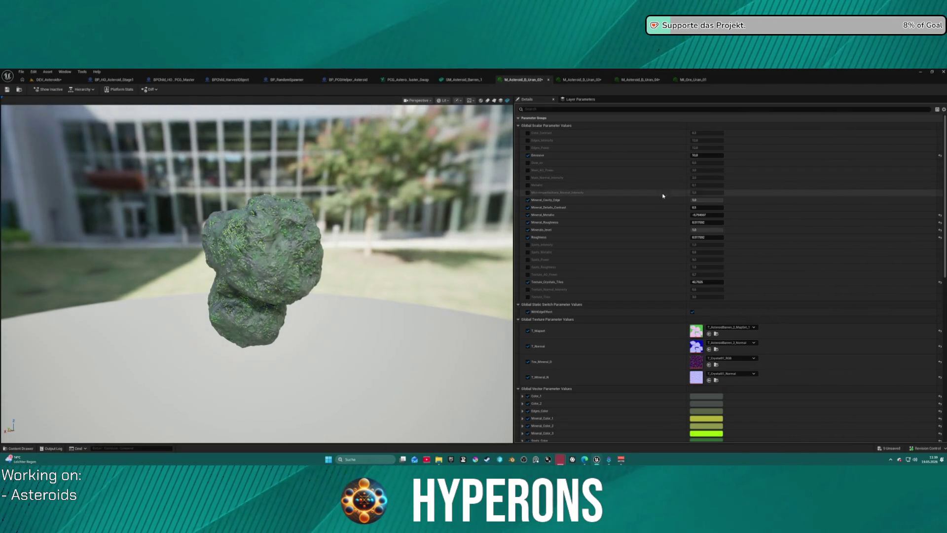
Step: Lower Uran_04's Mineral_Cavity_Edge to about 0.17 and orbit the asteroid to inspect it
key(ctrl+Tab)
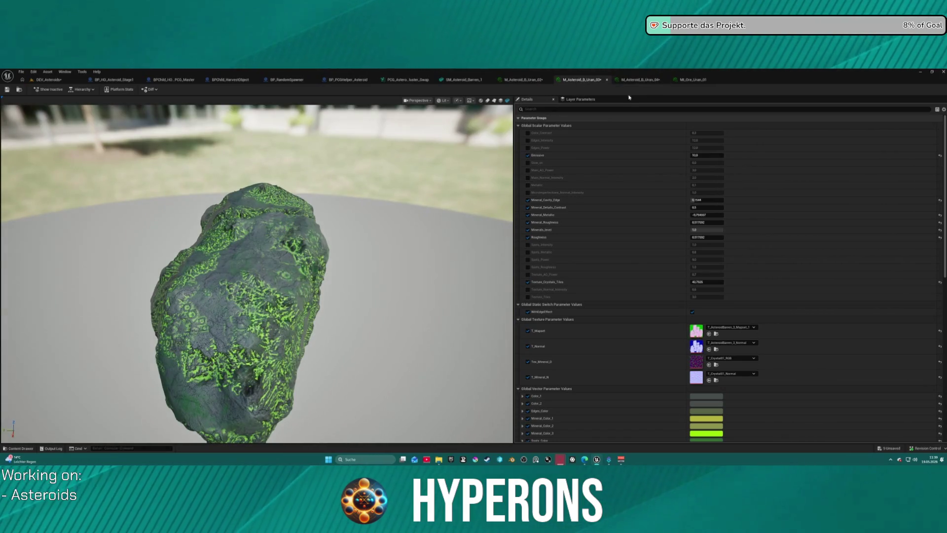
click(637, 80)
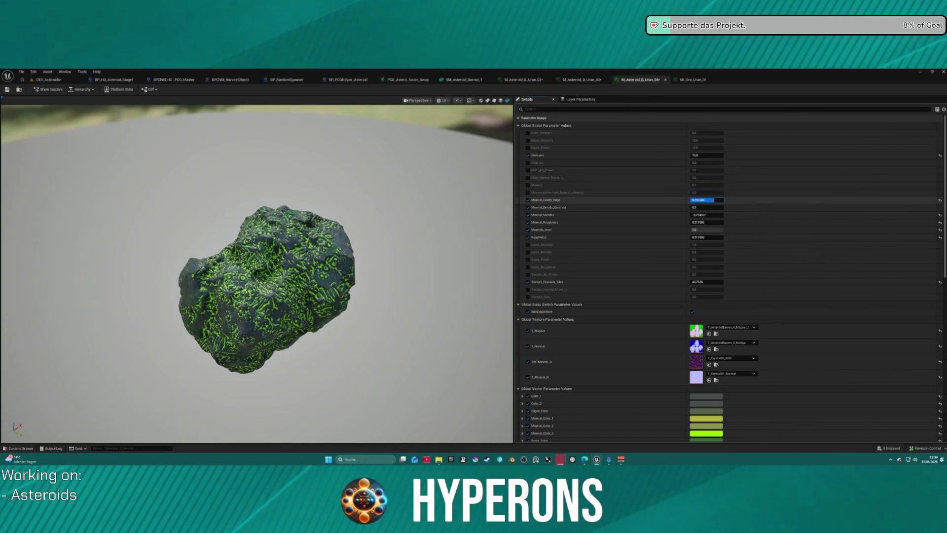
drag(714, 200, 696, 200)
mouse_move(323, 250)
mouse_down()
mouse_move(296, 254)
mouse_move(289, 218)
mouse_move(227, 278)
mouse_move(217, 224)
mouse_move(225, 267)
mouse_move(263, 266)
mouse_up()
scroll(227, 277, up, 3)
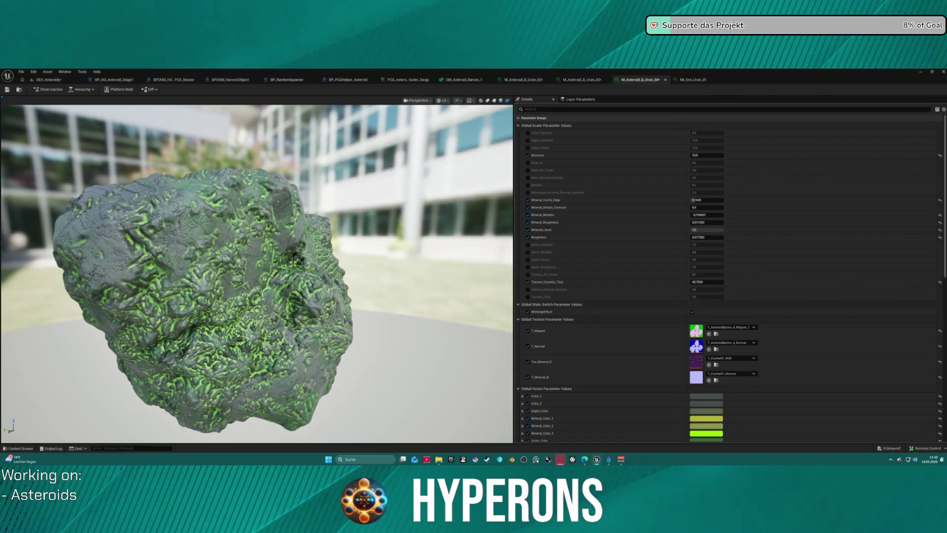
drag(274, 349, 277, 348)
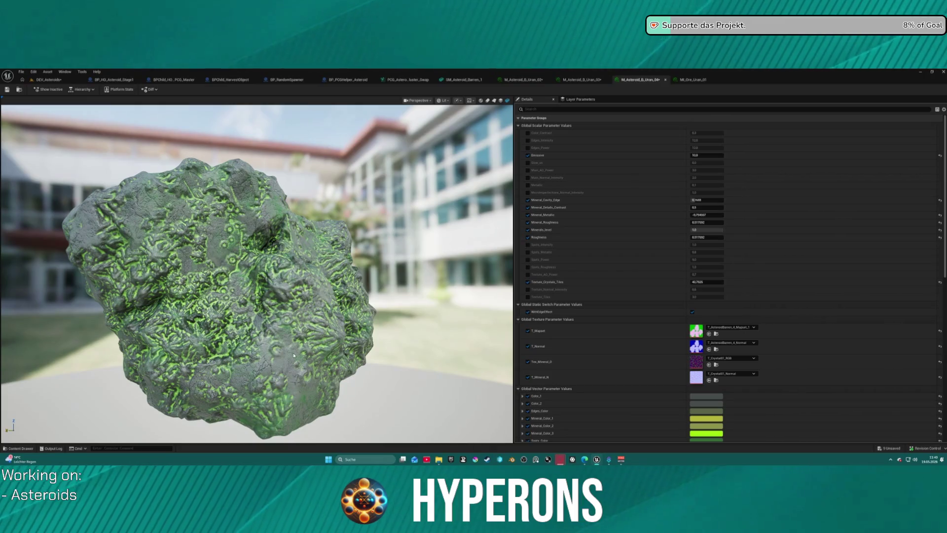
drag(287, 323, 207, 324)
Step: Close the Uran_02, Uran_03, Uran_04 and MI_Ore_Uran_01 material editors
click(522, 79)
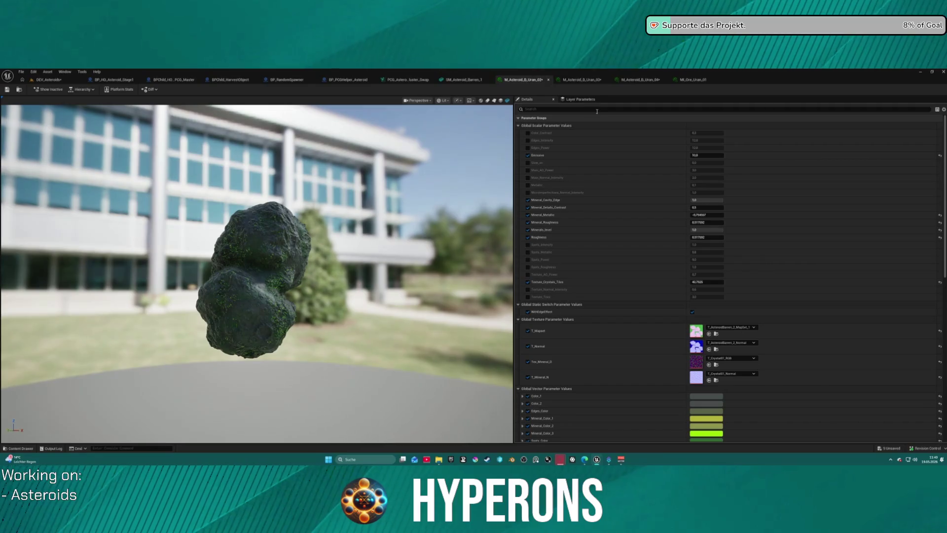
middle_click(532, 81)
middle_click(534, 82)
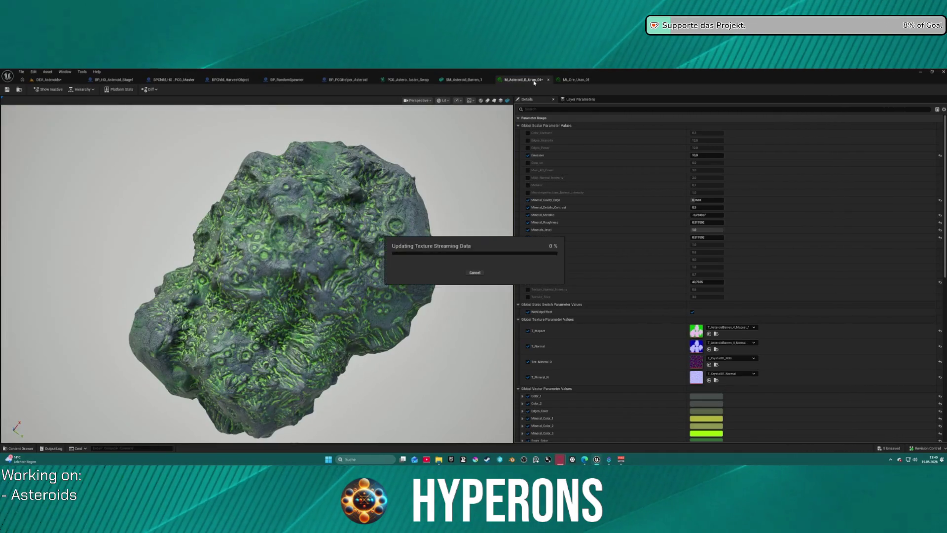
middle_click(534, 82)
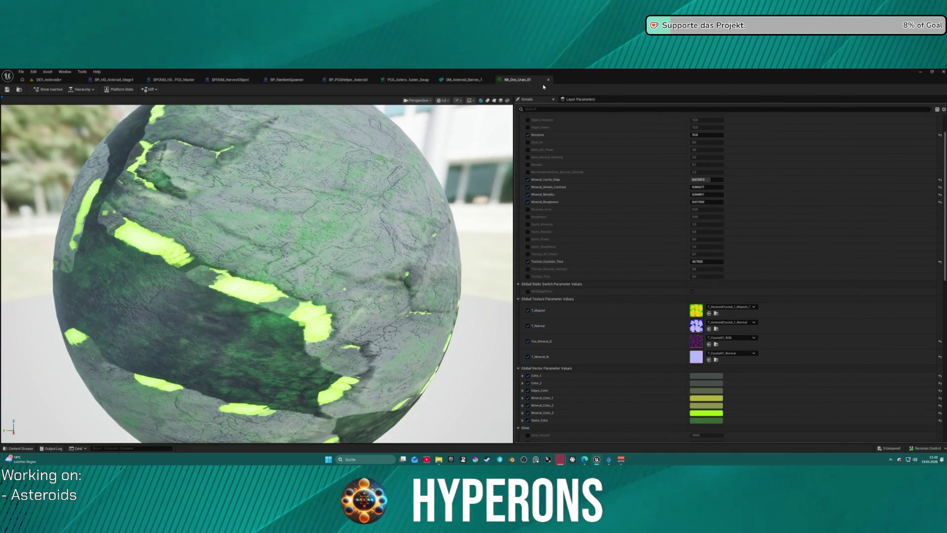
middle_click(534, 81)
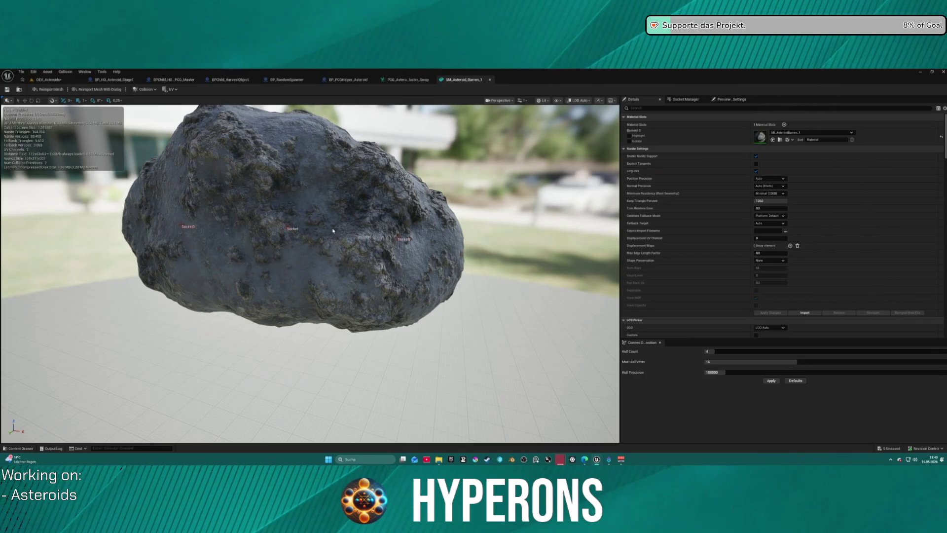
Step: Open the Content Drawer on the Crystal materials folder, then close and reopen it
key(ctrl+space)
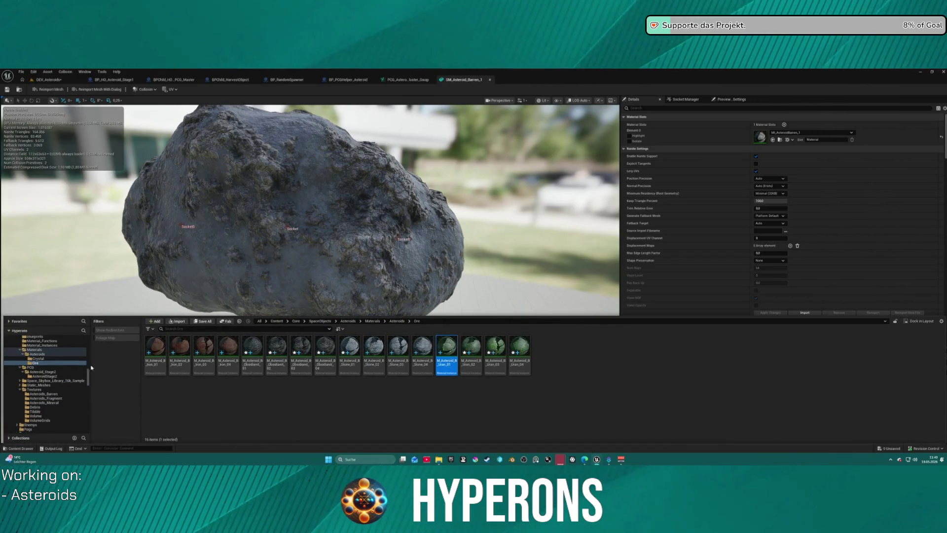
click(43, 363)
click(38, 358)
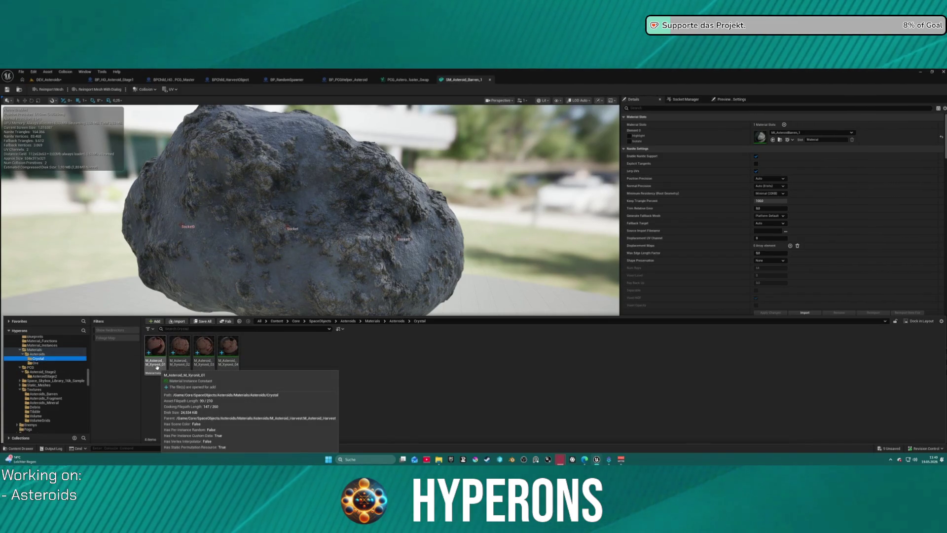
mouse_move(209, 365)
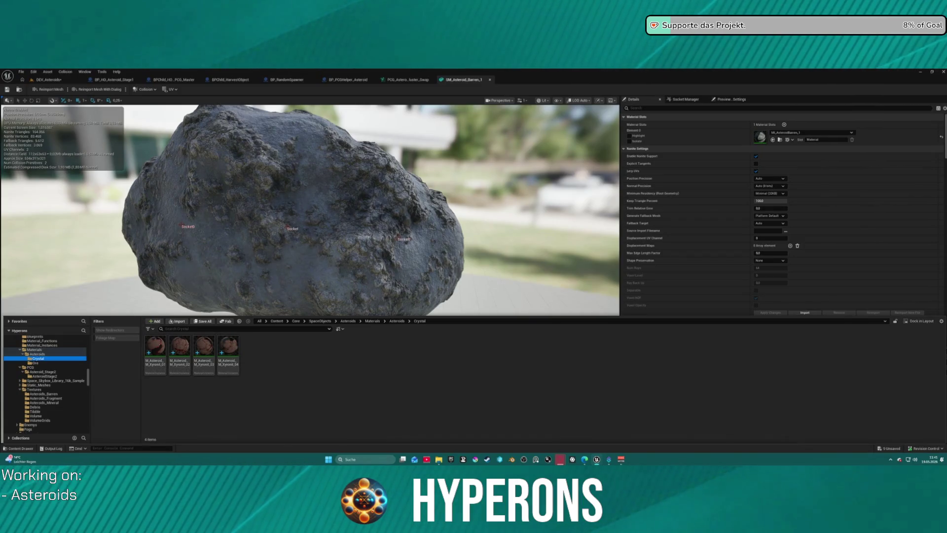
key(ctrl+space)
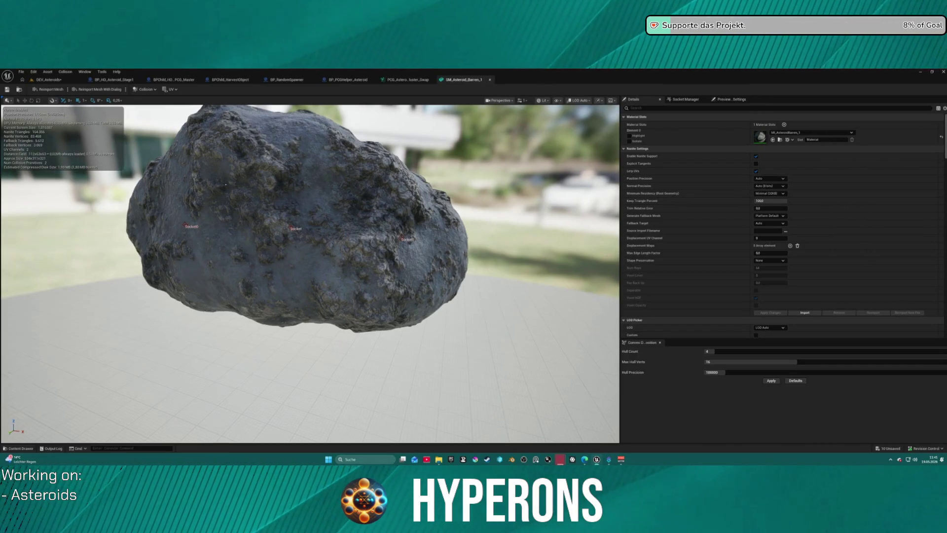
key(ctrl+space)
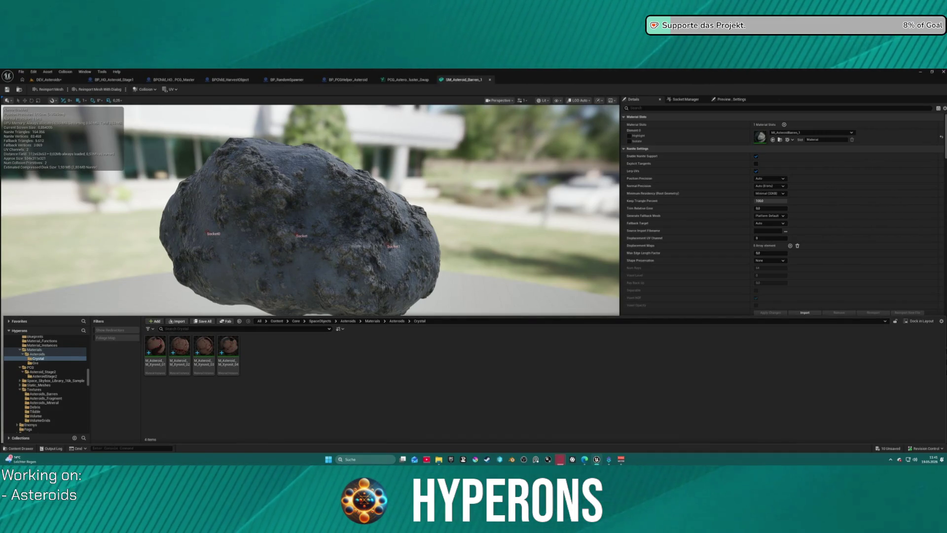
Step: Select all four Xyronit crystal materials and switch to the Miro crystal blueprint board
key(ctrl+space)
key(ctrl+space)
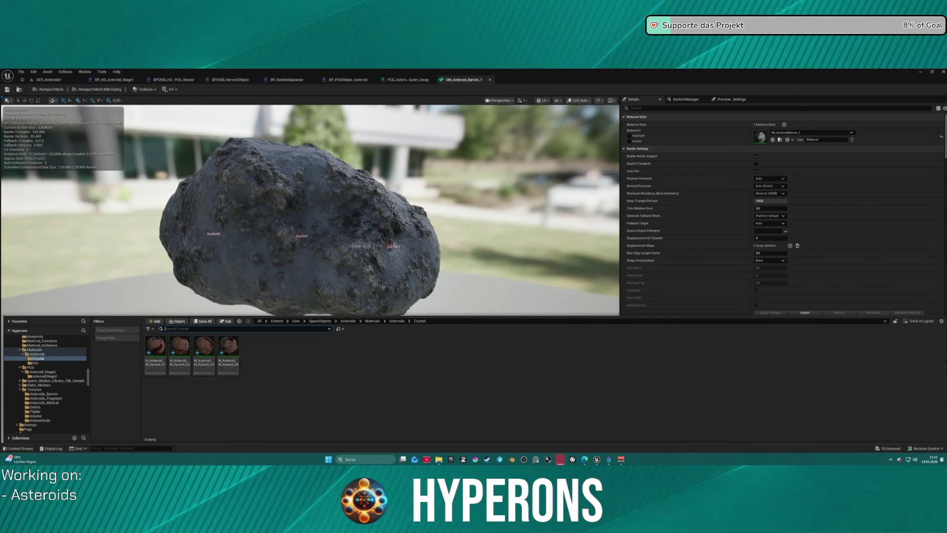
click(155, 348)
shift+click(234, 370)
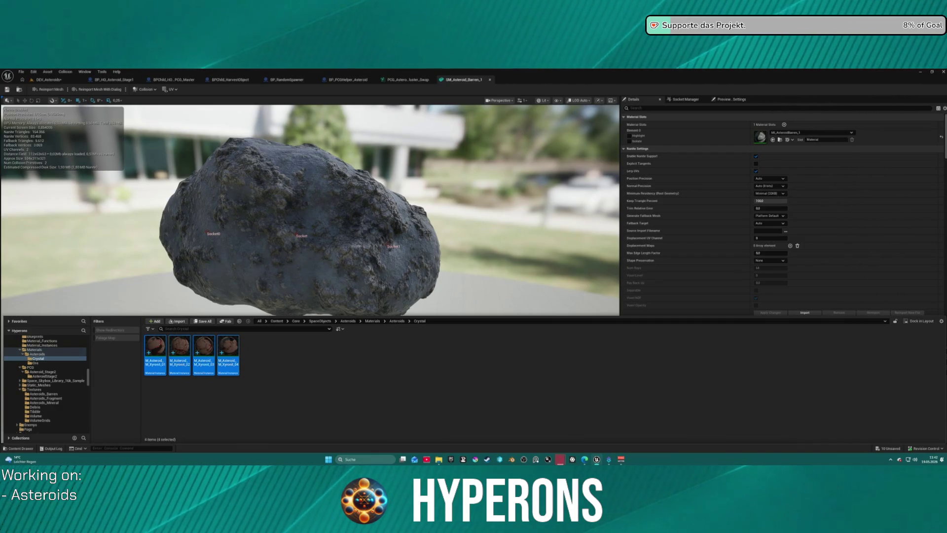
key(alt+Tab)
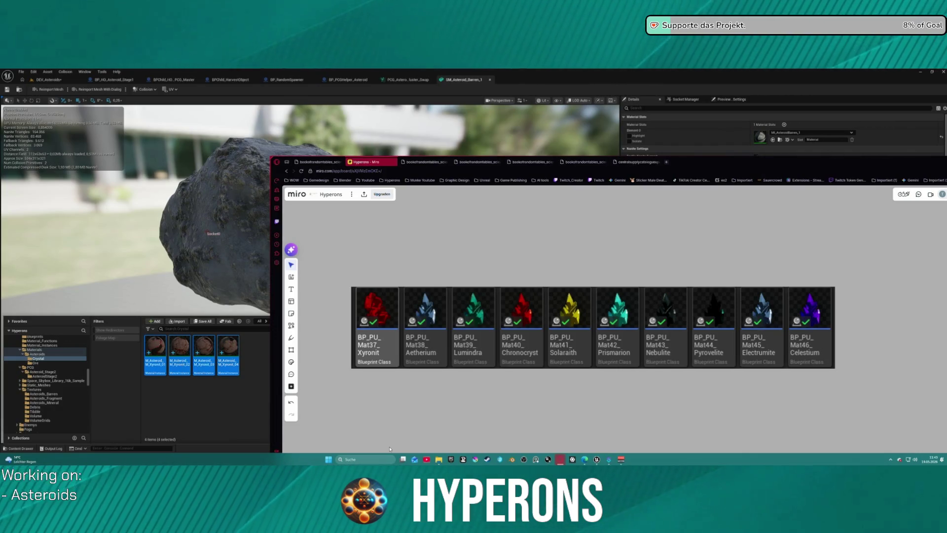
Step: Zoom and pan the Miro board through the Systems, Plan, Crafting and Enviorment frames
scroll(574, 318, down, 10)
scroll(612, 340, up, 5)
scroll(621, 347, up, 5)
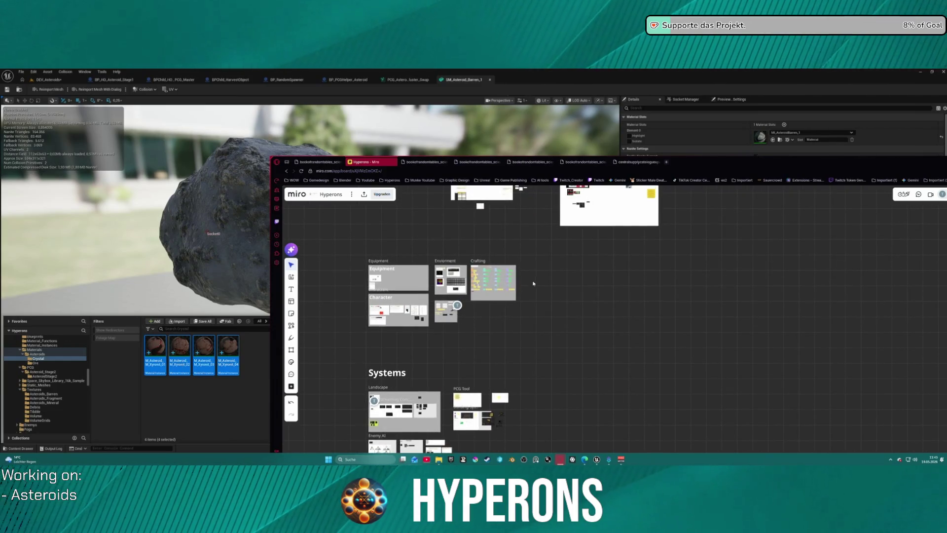
scroll(474, 294, up, 2)
scroll(476, 299, up, 1)
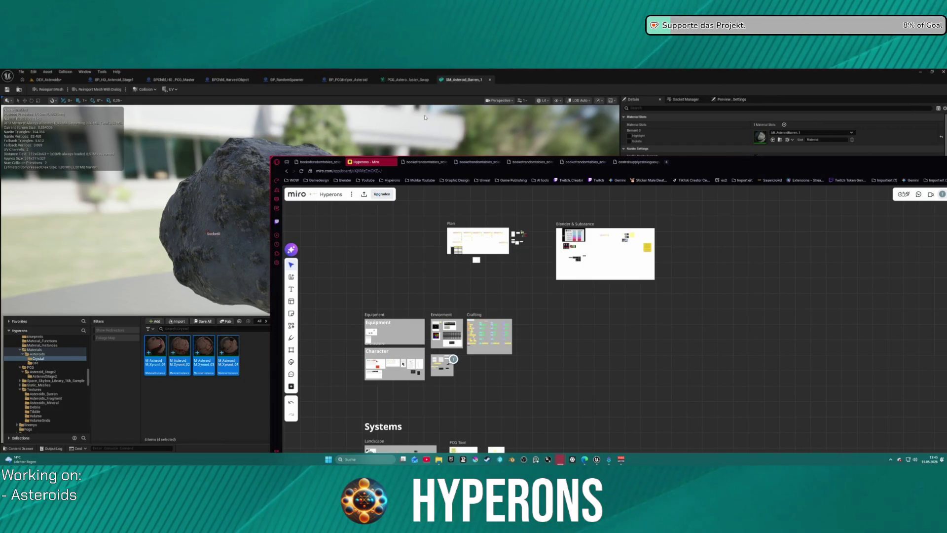
scroll(467, 325, up, 3)
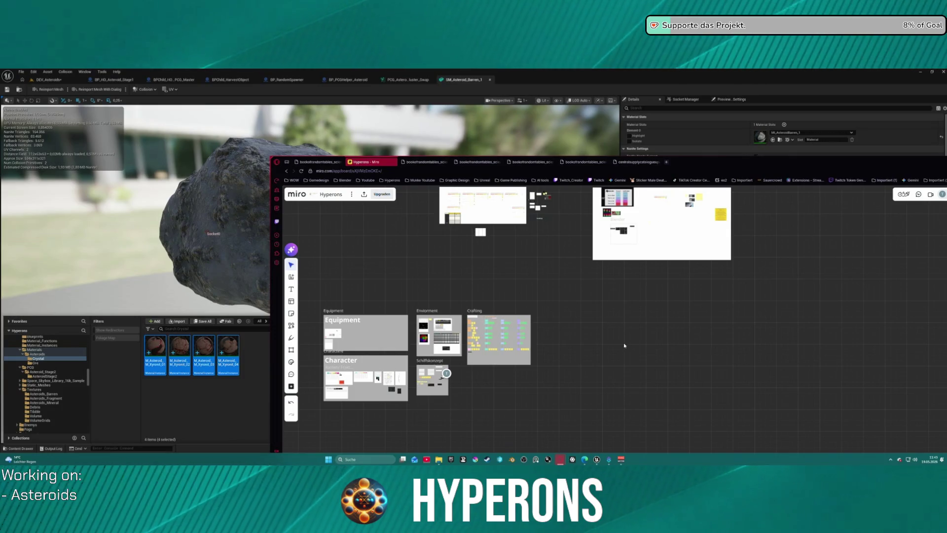
drag(624, 346, 641, 301)
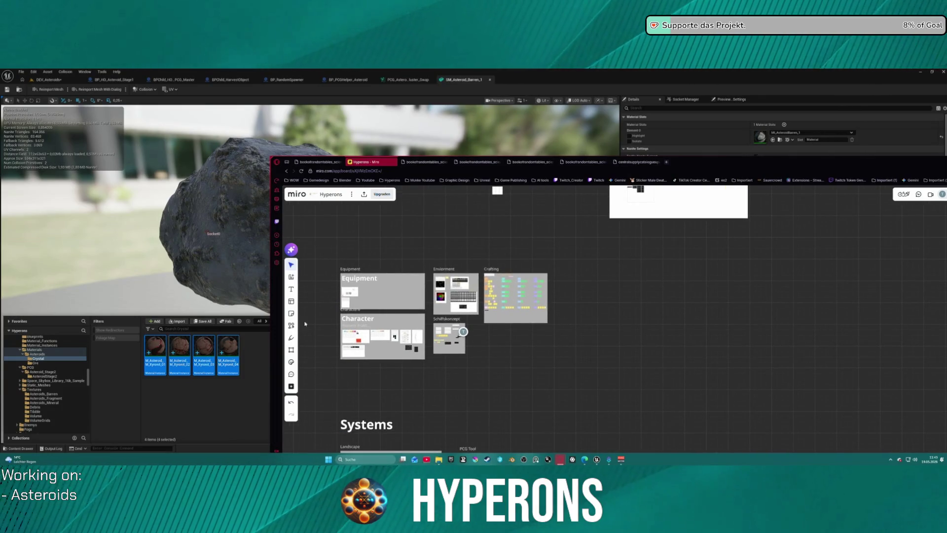
scroll(631, 302, up, 3)
drag(623, 265, 588, 370)
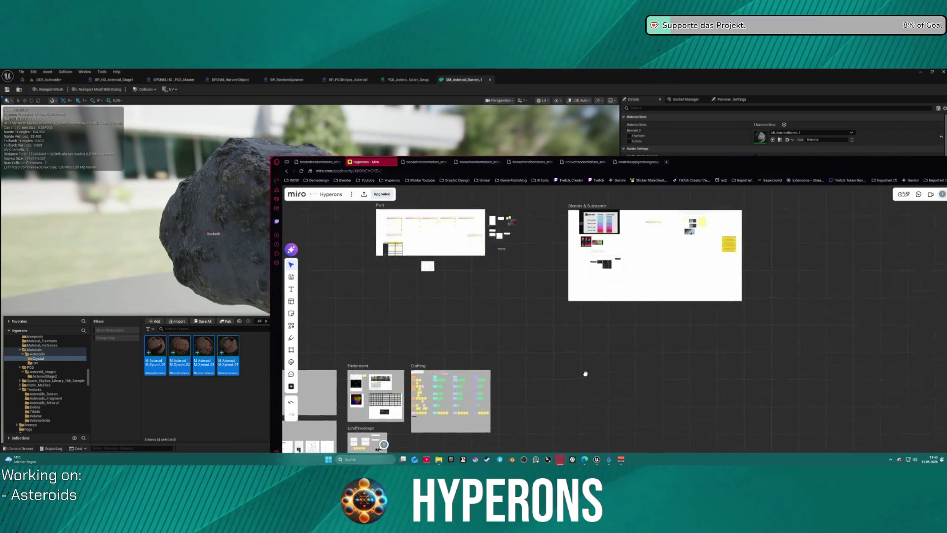
mouse_move(480, 366)
mouse_down()
mouse_move(527, 311)
mouse_move(536, 363)
mouse_move(550, 318)
mouse_up()
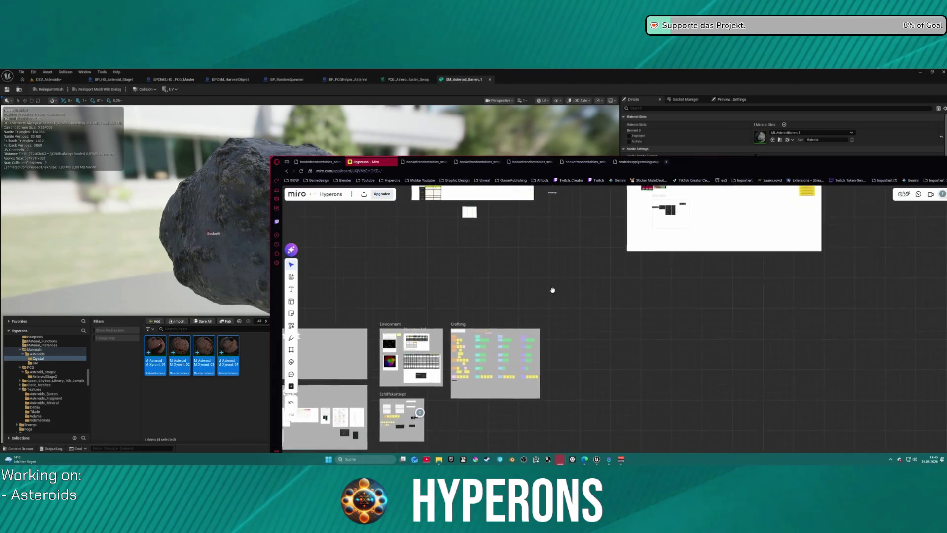
scroll(478, 376, up, 3)
mouse_move(478, 377)
mouse_down()
mouse_move(489, 314)
mouse_move(542, 293)
mouse_up()
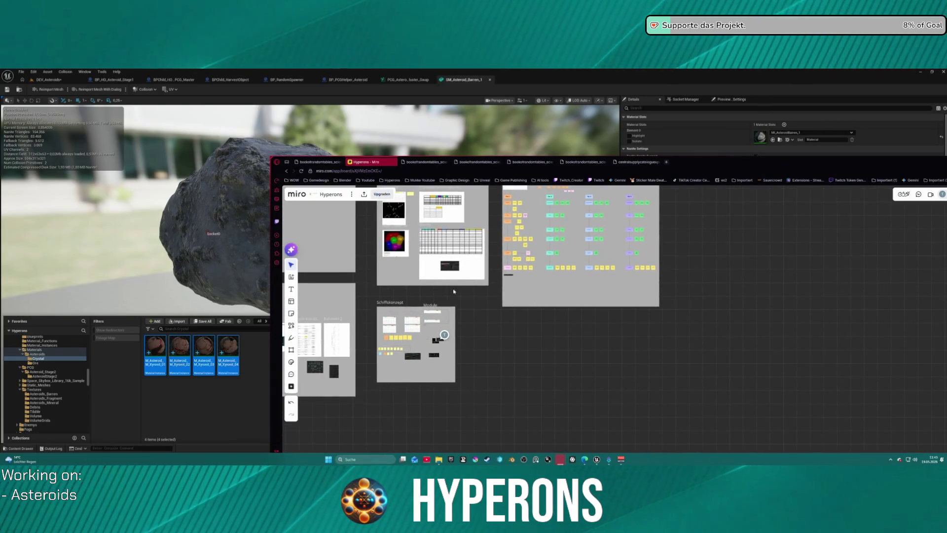
Step: Zoom back to the crystal blueprint cards, then bring the Unreal Editor to the front
scroll(417, 366, up, 1)
scroll(390, 362, up, 3)
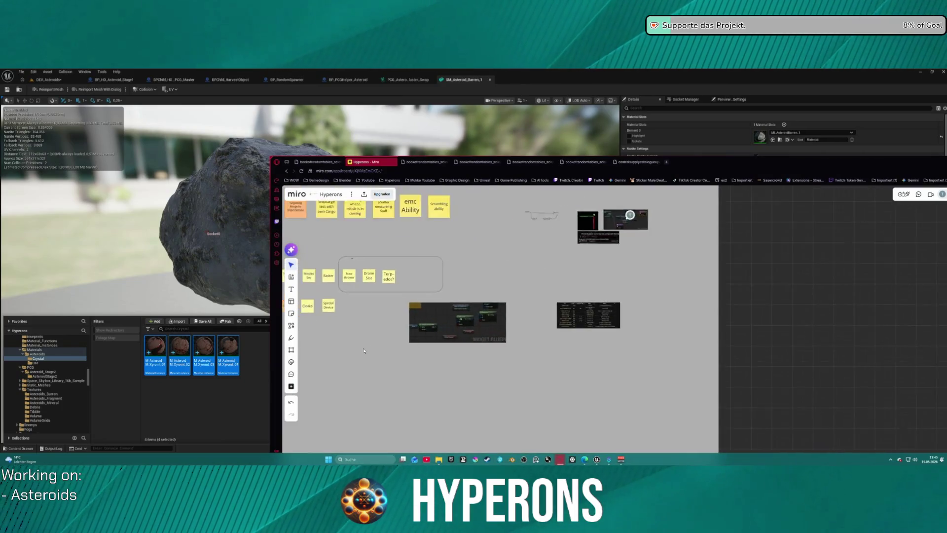
scroll(598, 325, down, 6)
scroll(599, 326, right, 5)
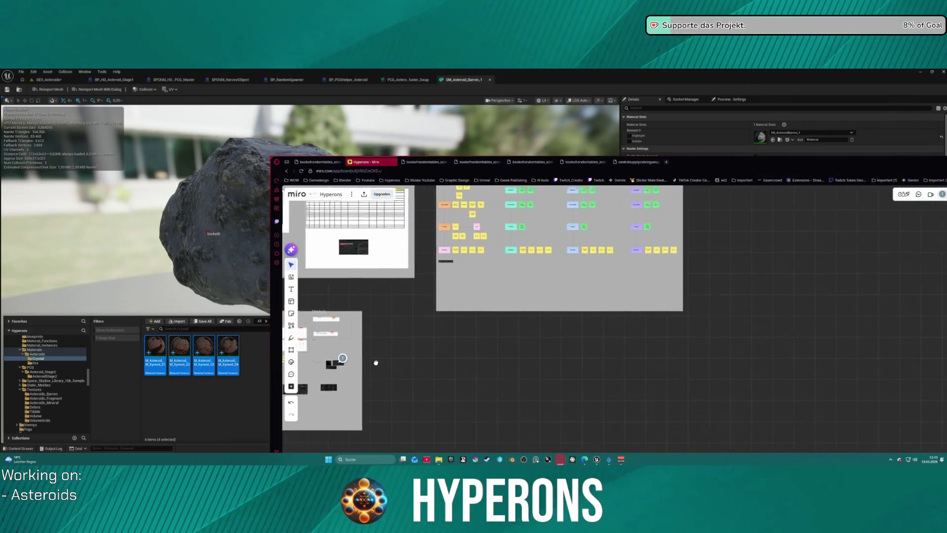
scroll(432, 269, up, 3)
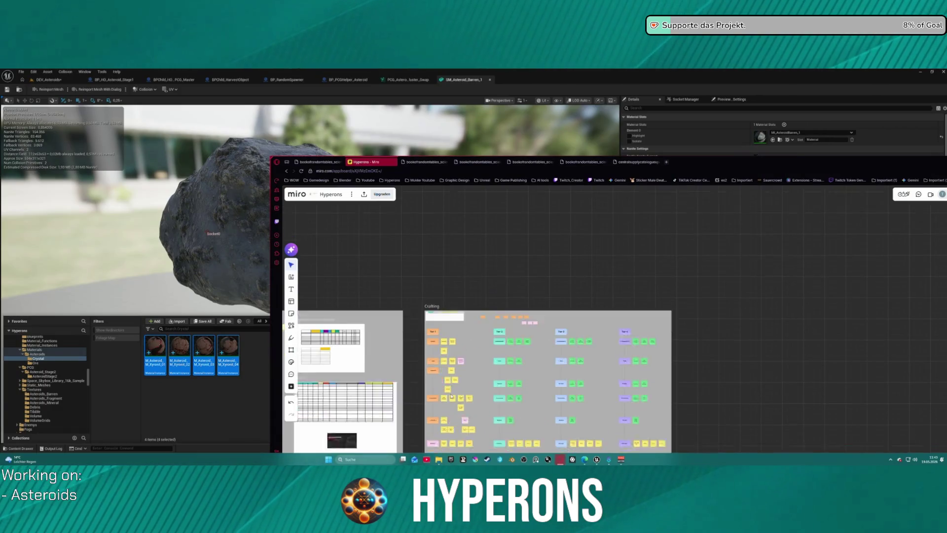
scroll(473, 385, down, 1)
scroll(473, 385, down, 2)
scroll(444, 321, up, 8)
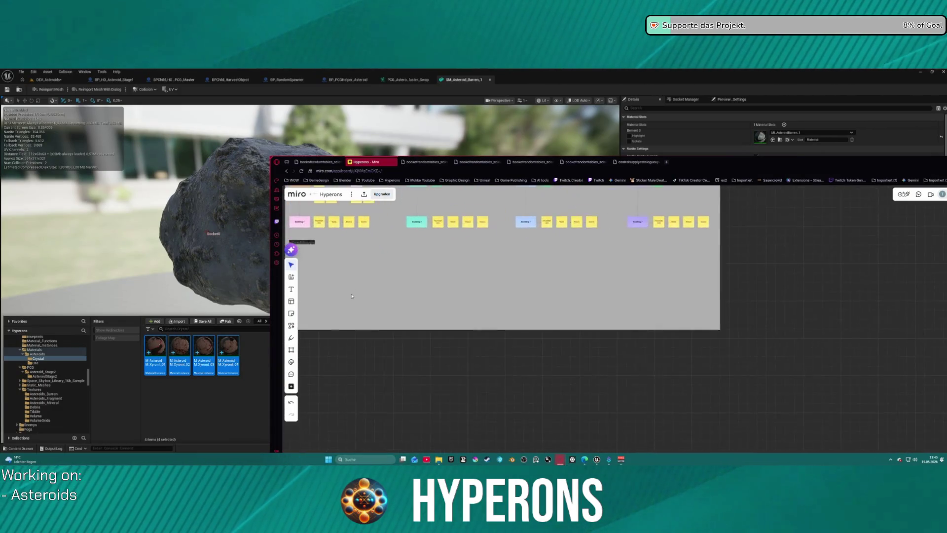
scroll(513, 317, up, 3)
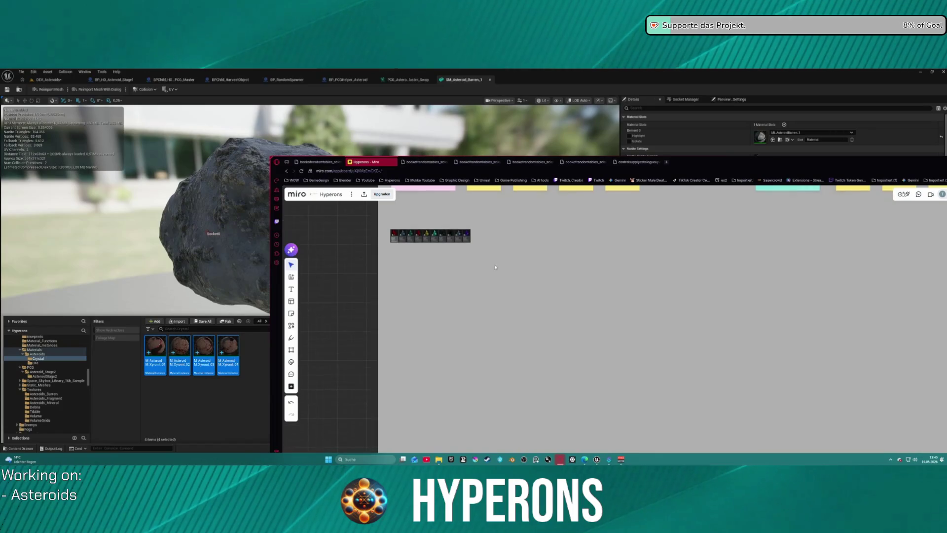
scroll(502, 296, down, 1)
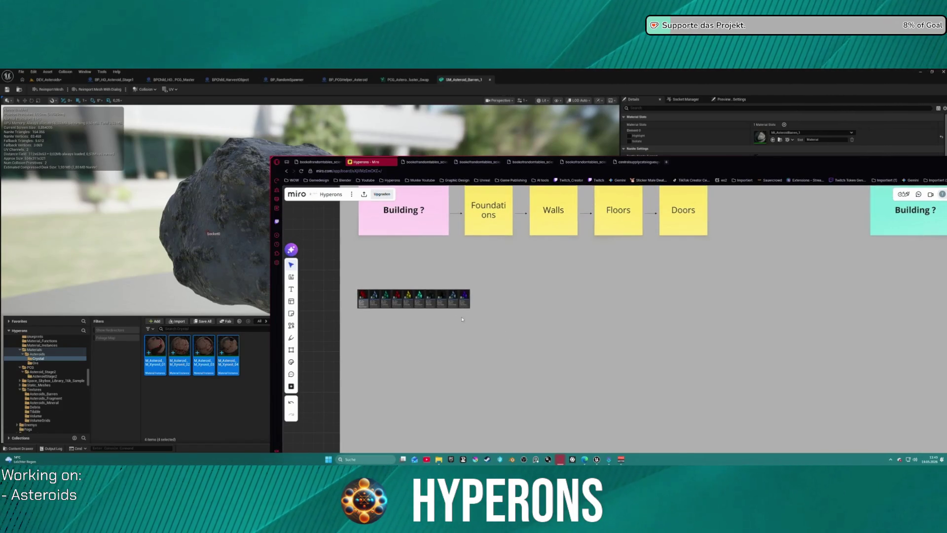
scroll(513, 324, up, 10)
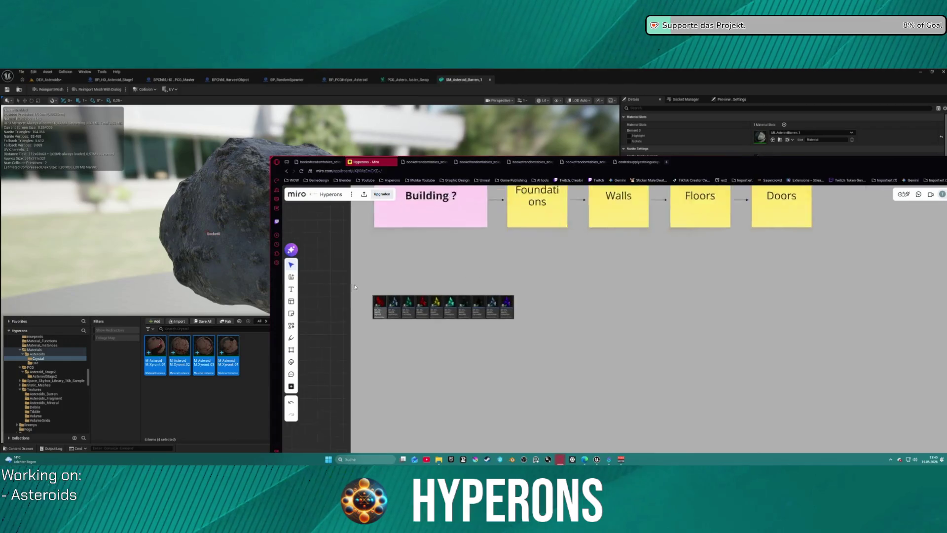
scroll(544, 264, down, 5)
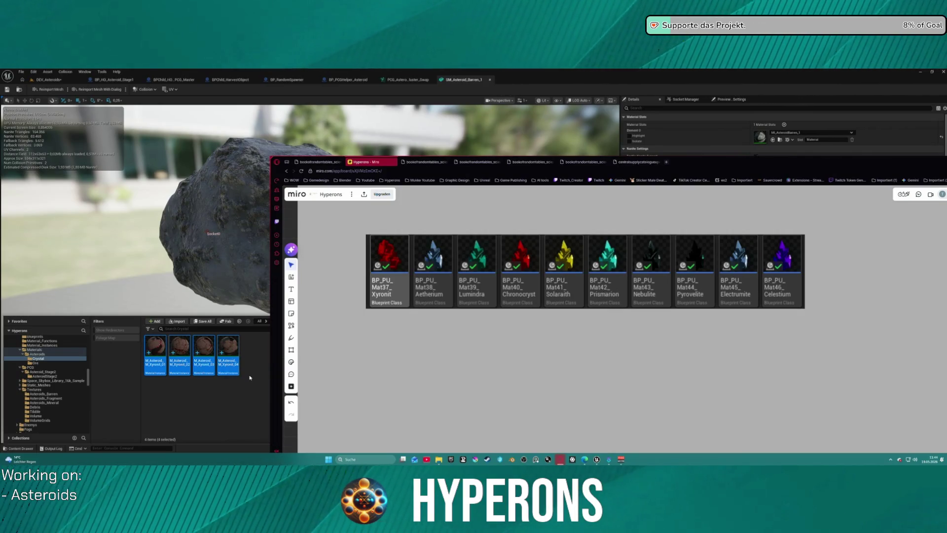
click(205, 373)
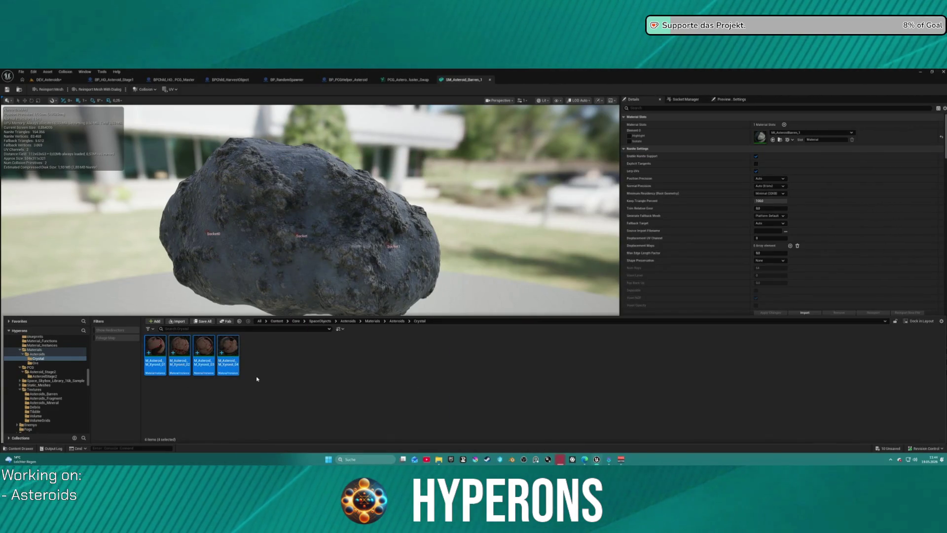
Step: Save the materials, duplicate the four Xyronit instances as _05 to _08, and move the Miro window aside
key(ctrl+s)
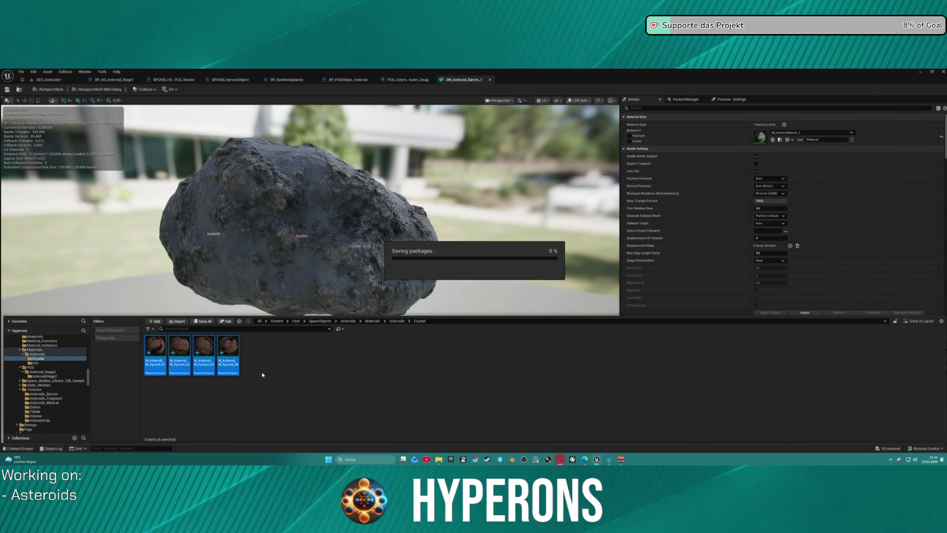
key(ctrl+d)
mouse_move(440, 462)
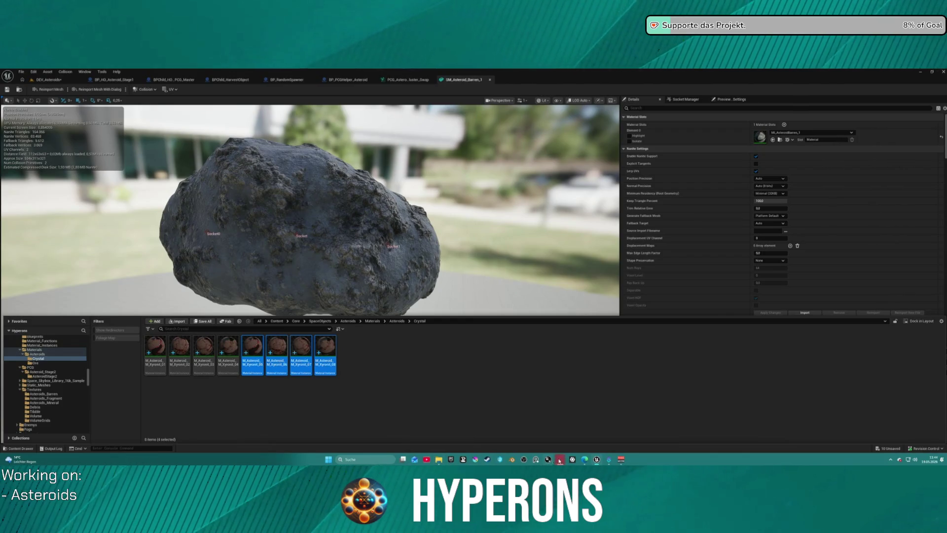
mouse_move(564, 462)
click(700, 420)
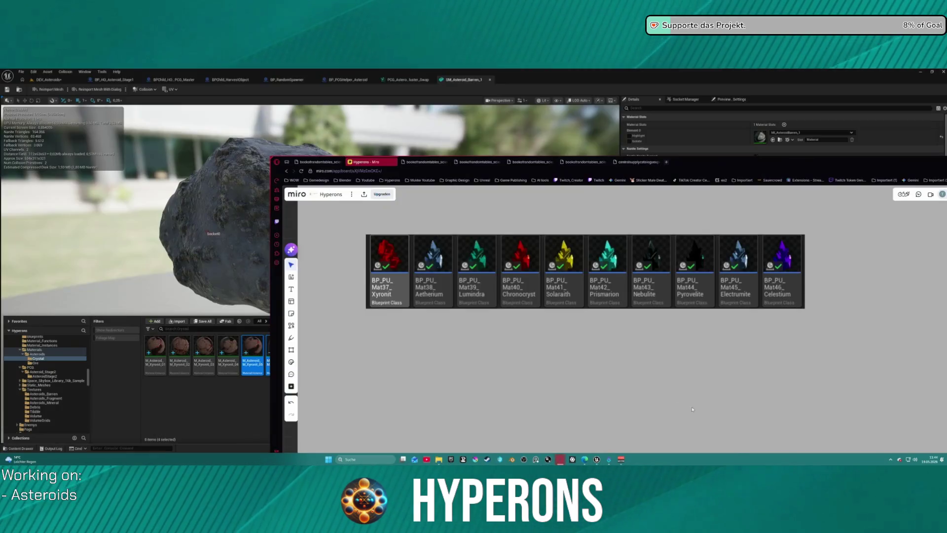
mouse_move(560, 163)
mouse_down()
mouse_move(518, 88)
mouse_move(465, 71)
mouse_up()
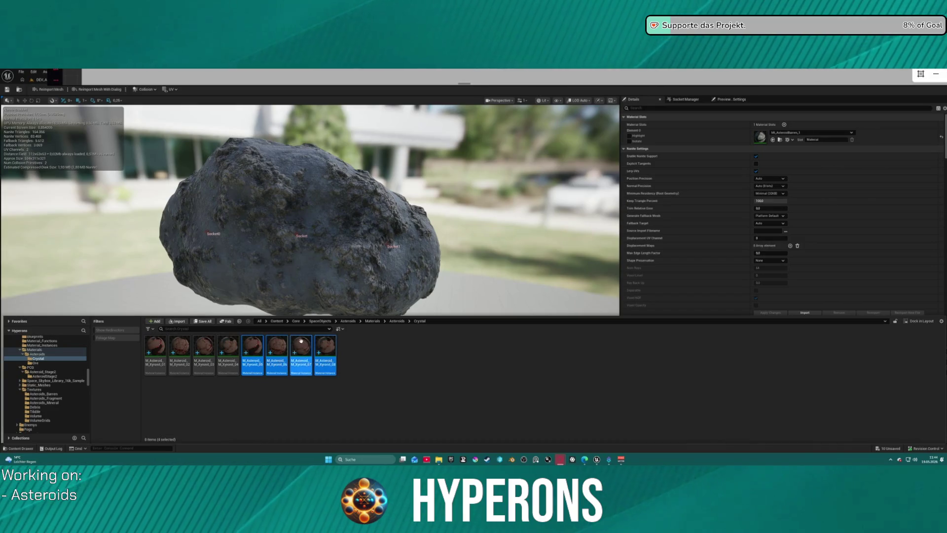
Step: Select Xyronit instances 05 through 08 and open their context menu
click(254, 366)
ctrl+click(325, 358)
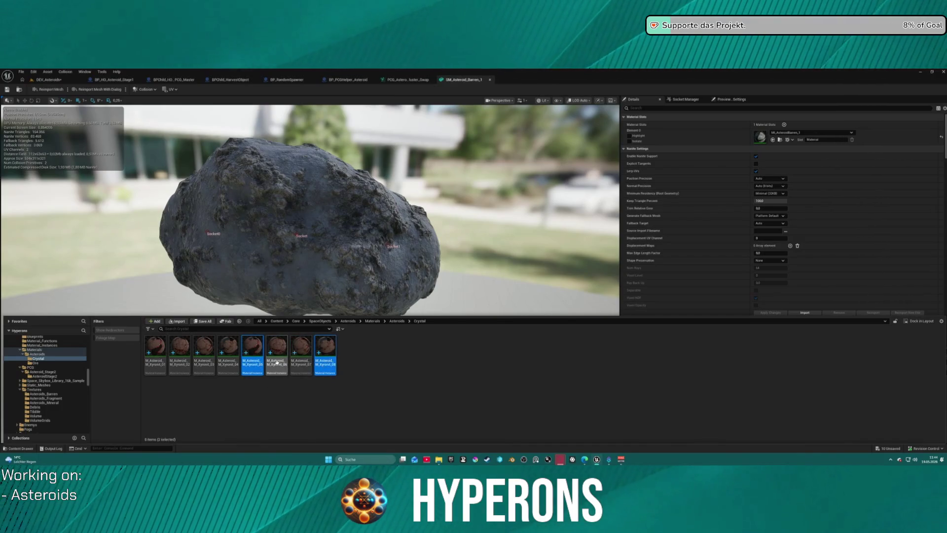
click(434, 382)
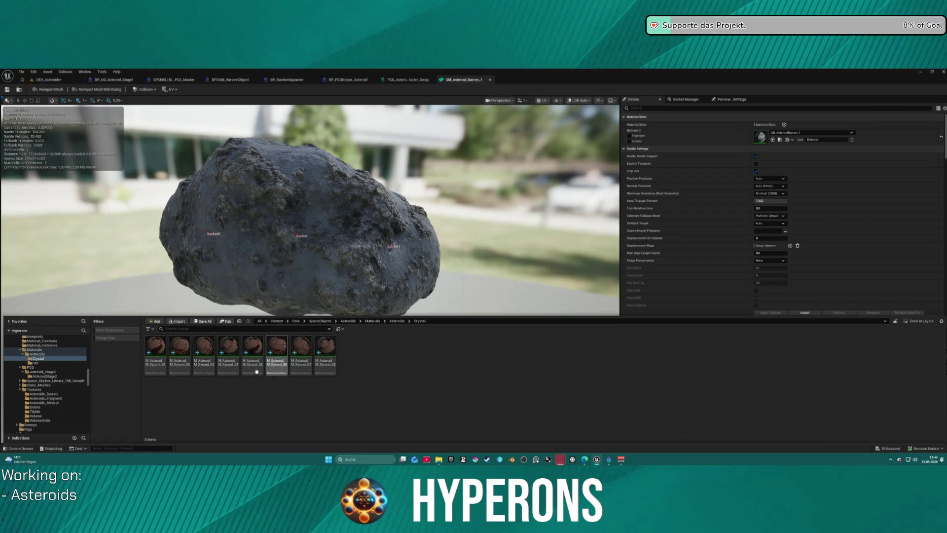
click(254, 365)
ctrl+click(326, 358)
click(252, 355)
shift+click(326, 358)
right_click(326, 357)
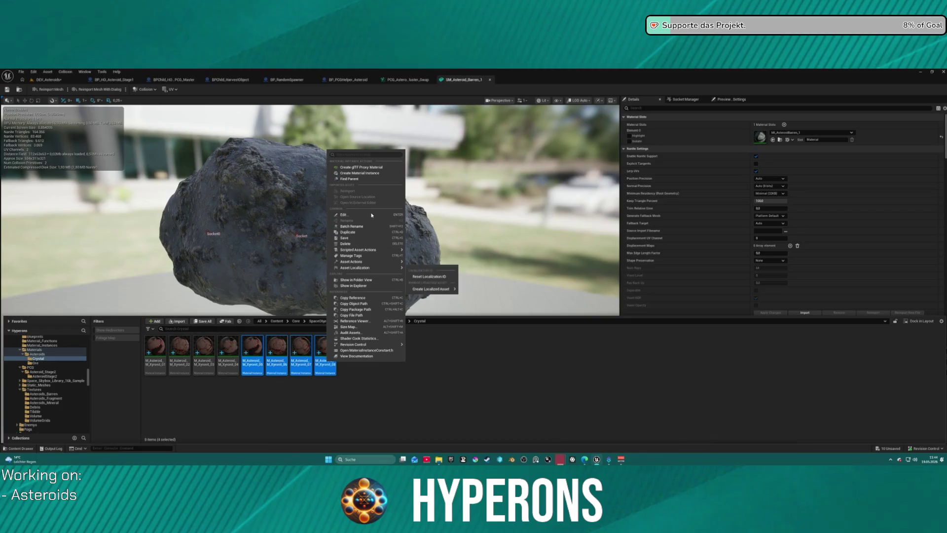
Step: Batch-rename the four copies from Xyronit to Aetherium, dropping old numbering and auto-incrementing from 1
click(358, 226)
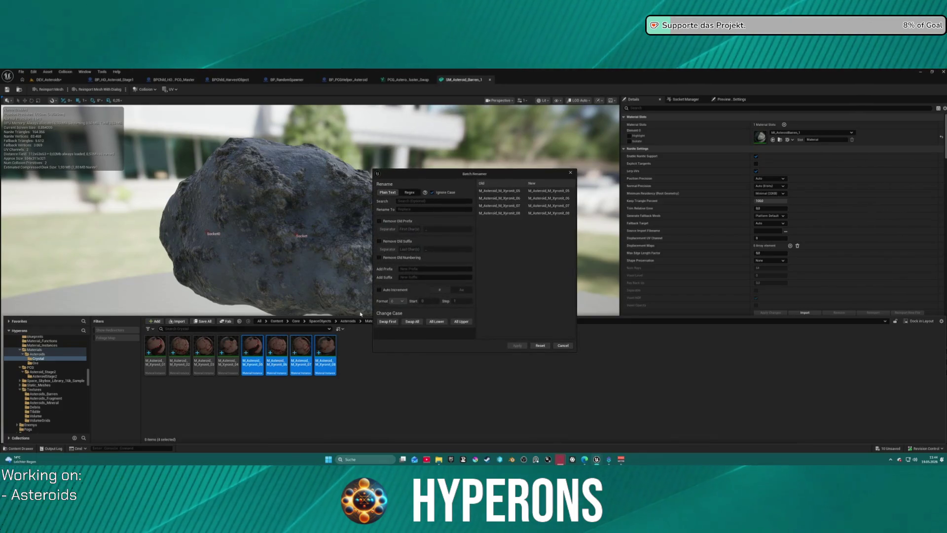
click(414, 201)
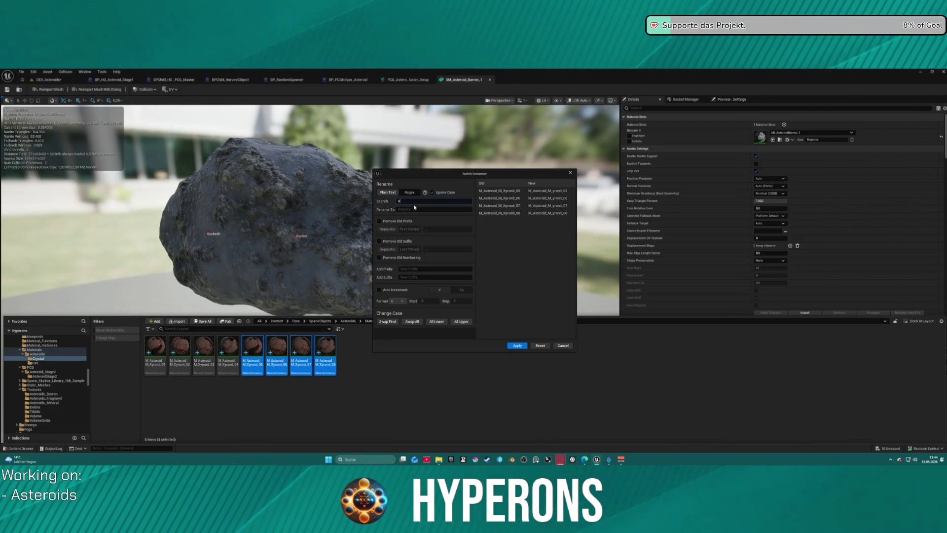
text(yronit)
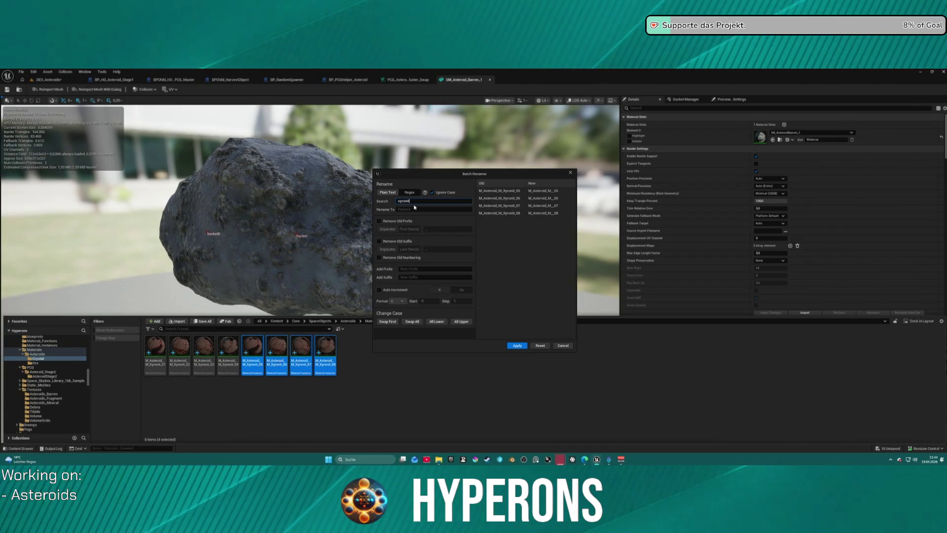
click(415, 208)
text(Aethari)
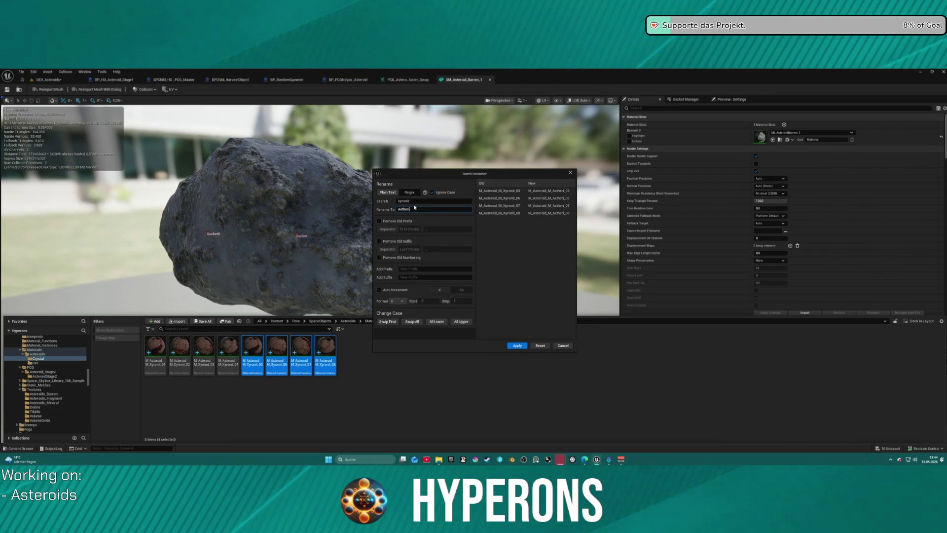
text(um)
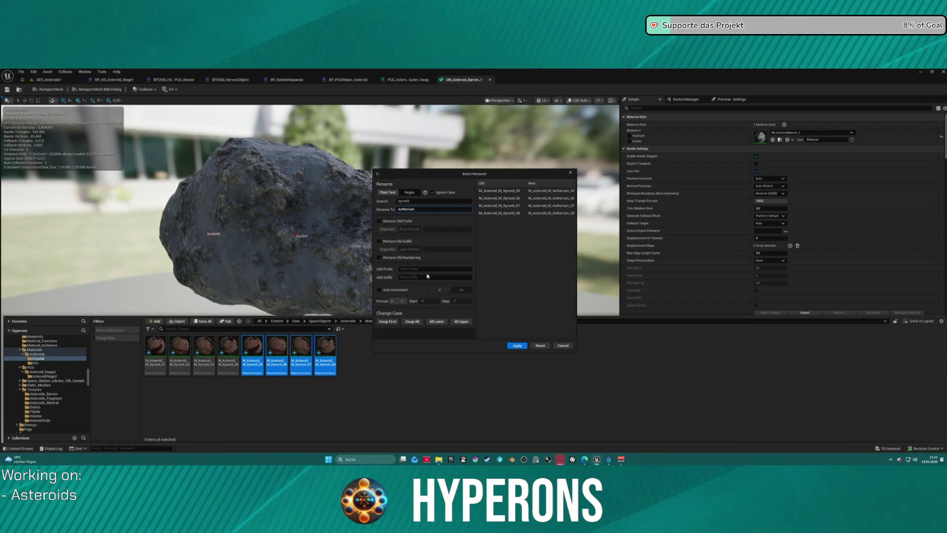
click(379, 257)
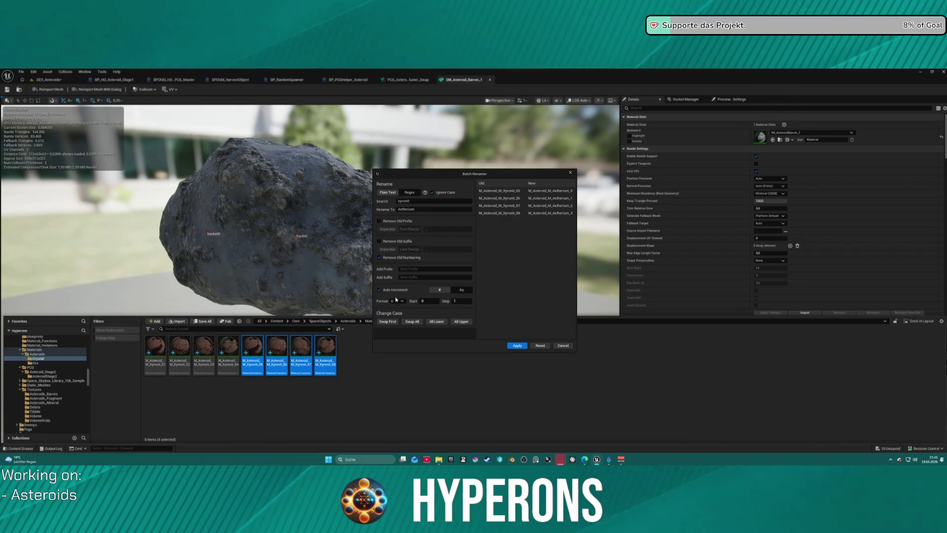
text(1)
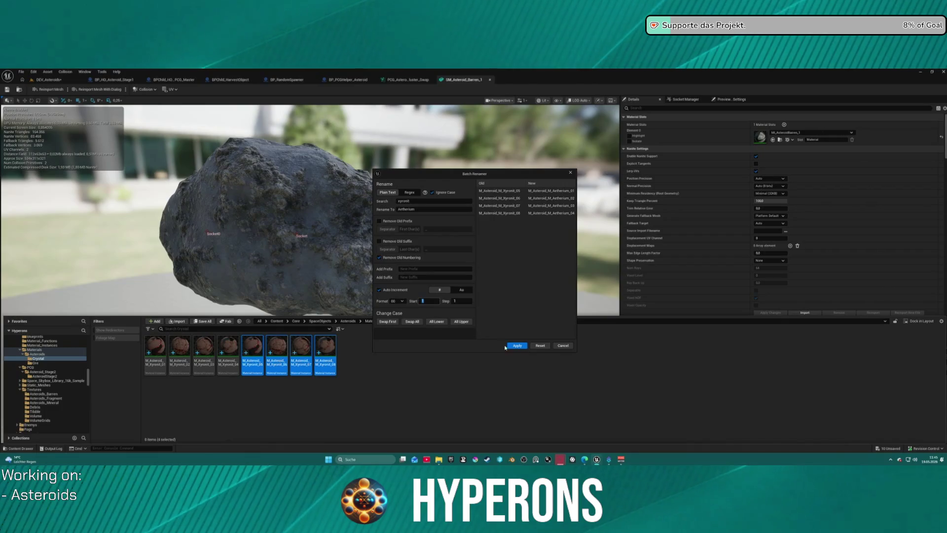
click(515, 346)
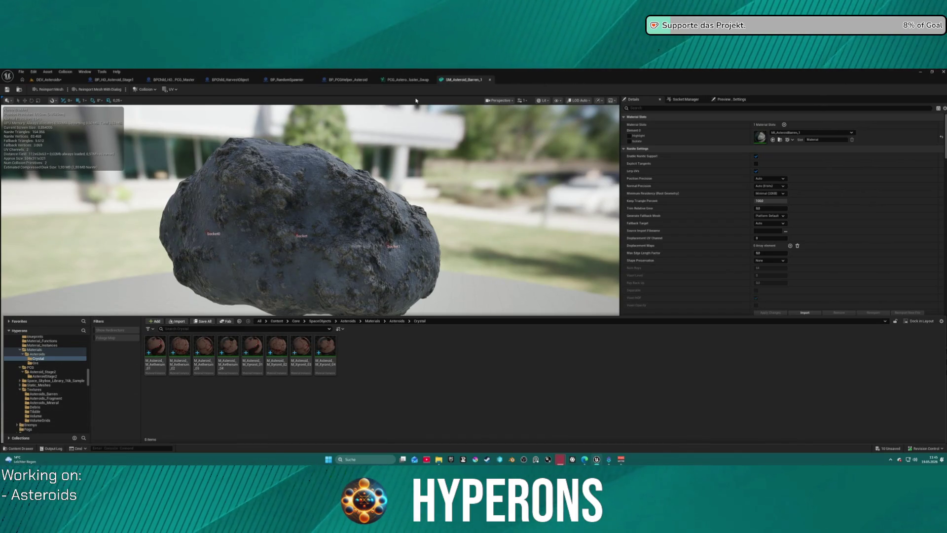
Step: Select the four M_Asteroid_M_Aetherium instances and open them all in material instance editors
click(155, 349)
shift+click(228, 349)
right_click(227, 348)
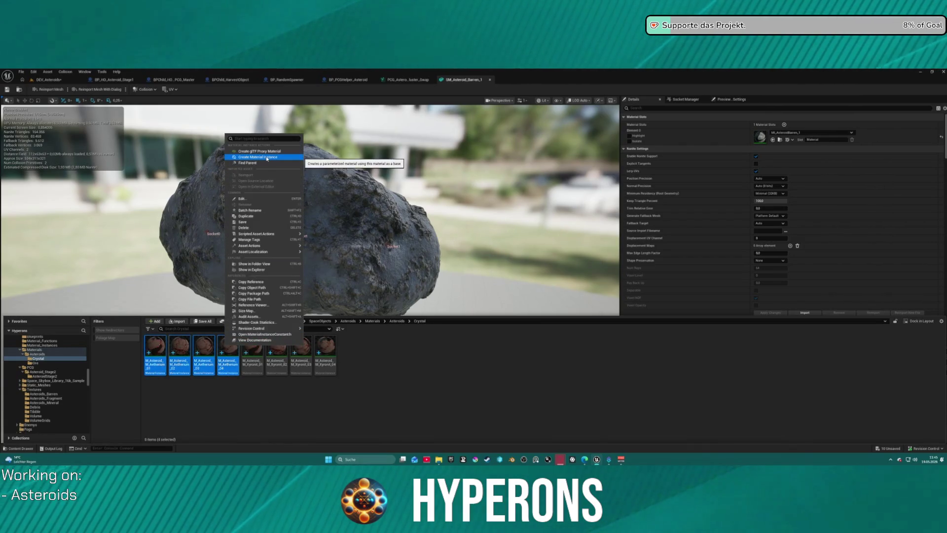
click(270, 201)
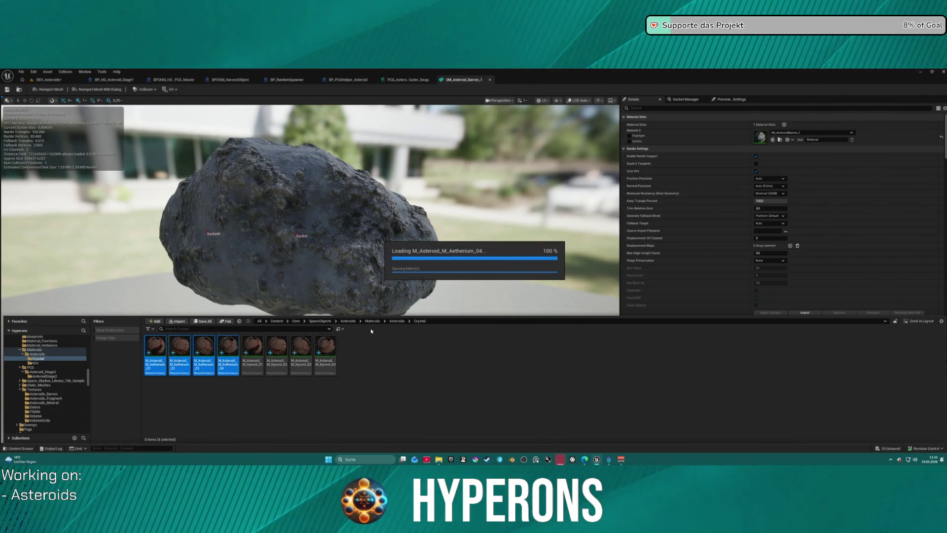
scroll(321, 286, down, 5)
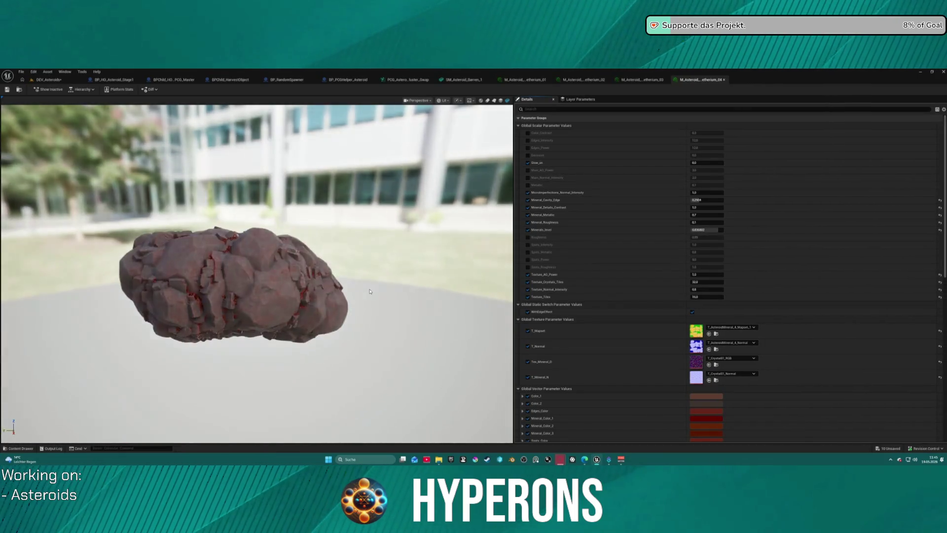
Step: Hide the Content Drawer and orbit the current material's asteroid preview
key(ctrl+space)
click(272, 245)
mouse_move(271, 246)
mouse_down()
mouse_move(311, 246)
mouse_move(326, 197)
mouse_move(345, 242)
mouse_move(321, 220)
mouse_move(345, 222)
mouse_move(326, 207)
mouse_move(281, 266)
mouse_up()
Step: Open M_Asteroid_B_Stone_04 from the Ore folder for editing
key(ctrl+space)
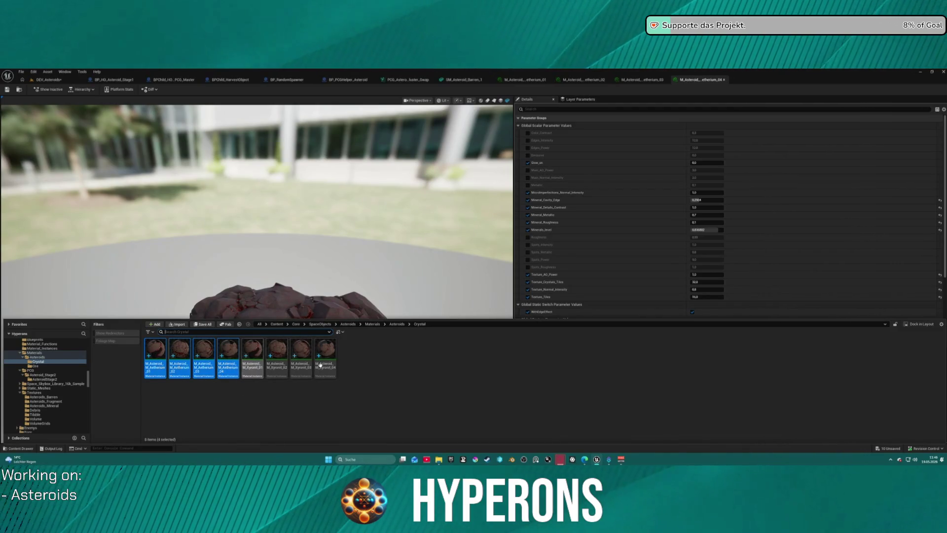
scroll(47, 378, up, 3)
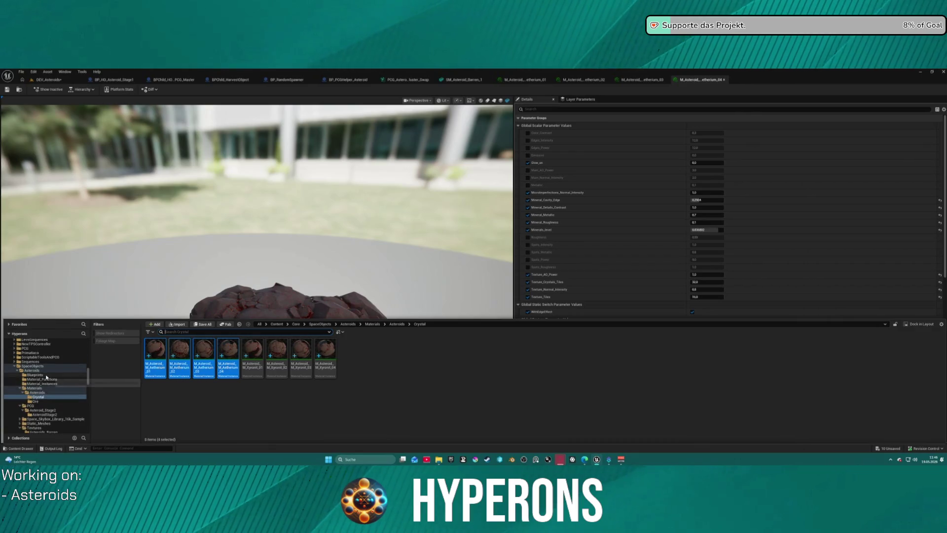
click(37, 402)
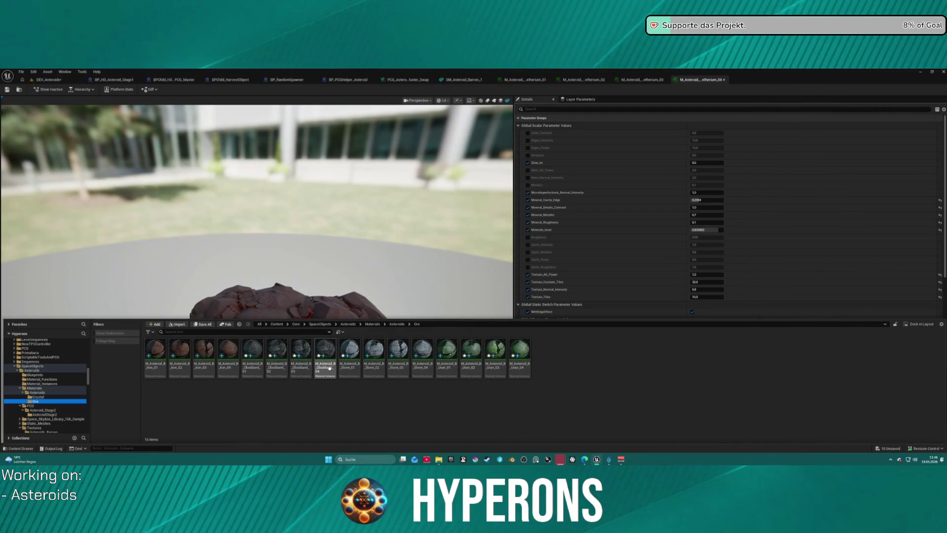
click(430, 369)
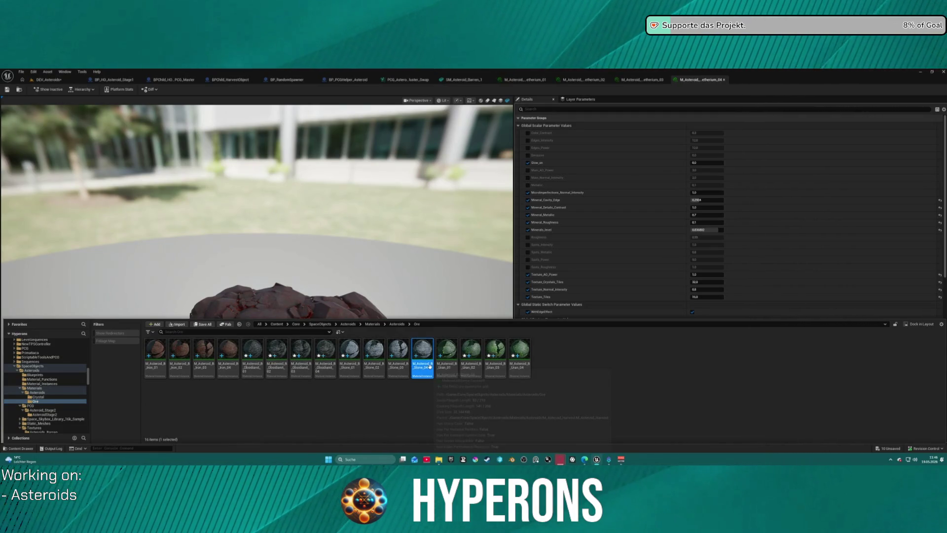
double_click(430, 369)
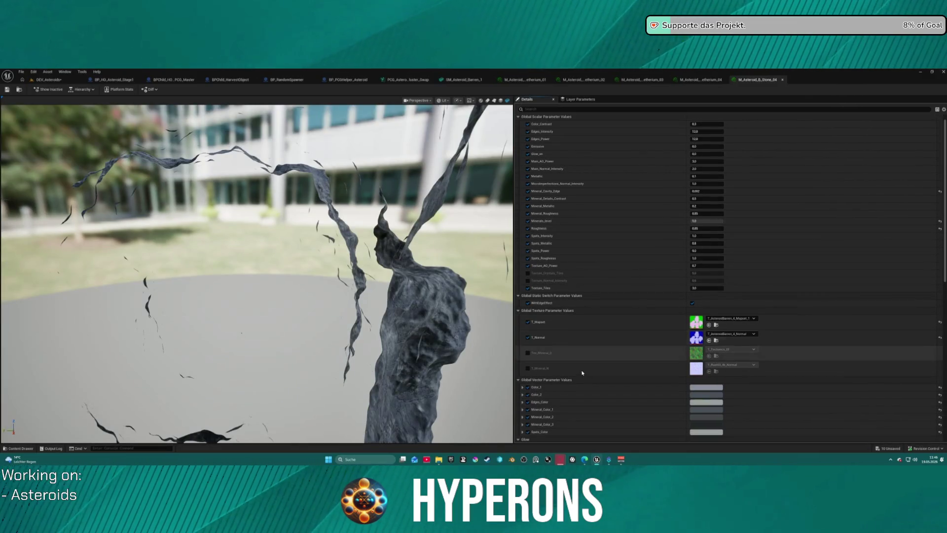
Step: Paste the grey Global Vector Parameter values into M_Asteroid_M_Aetherium_04, replacing the red
key(ctrl+Tab)
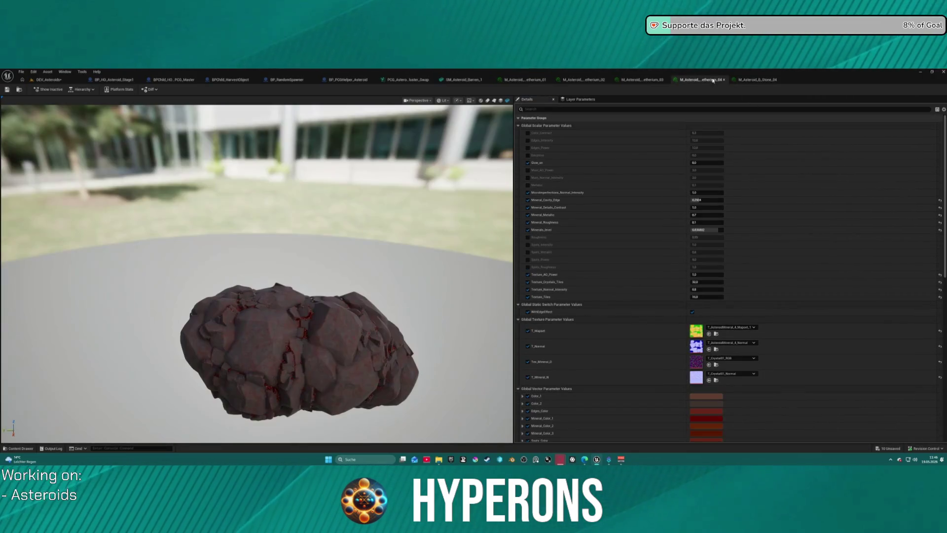
scroll(669, 310, down, 5)
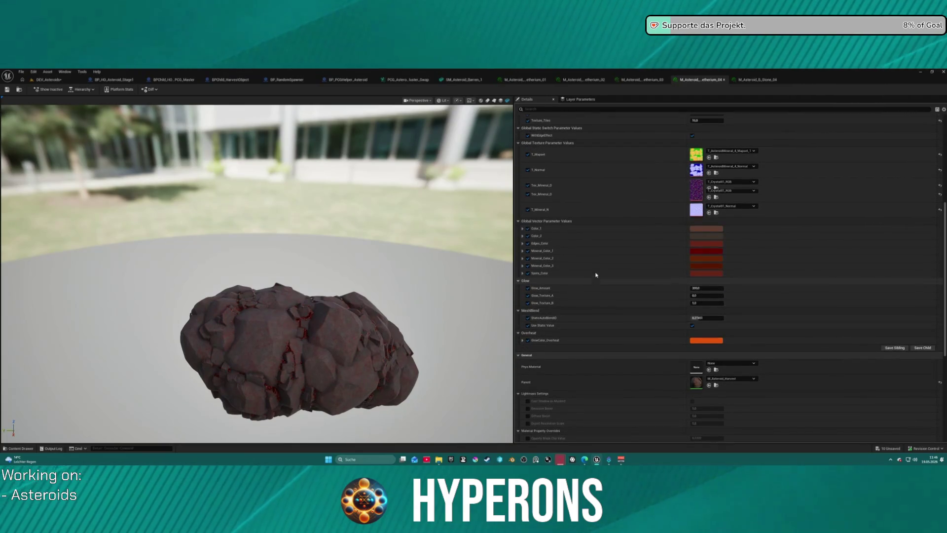
key(ctrl+v)
Step: Frame and inspect the blue-grey rock up close, then open Mineral_Color_1's colour picker
drag(256, 274, 153, 283)
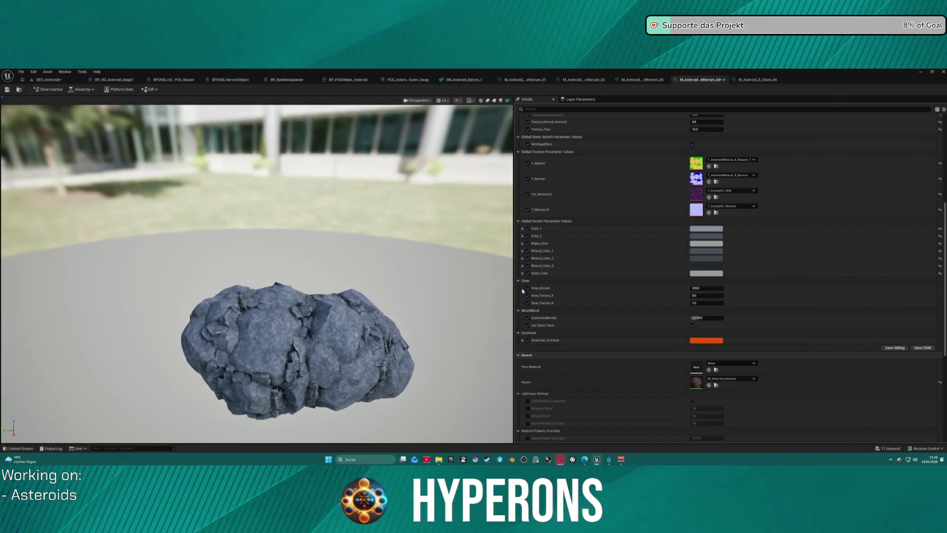
scroll(601, 269, up, 1)
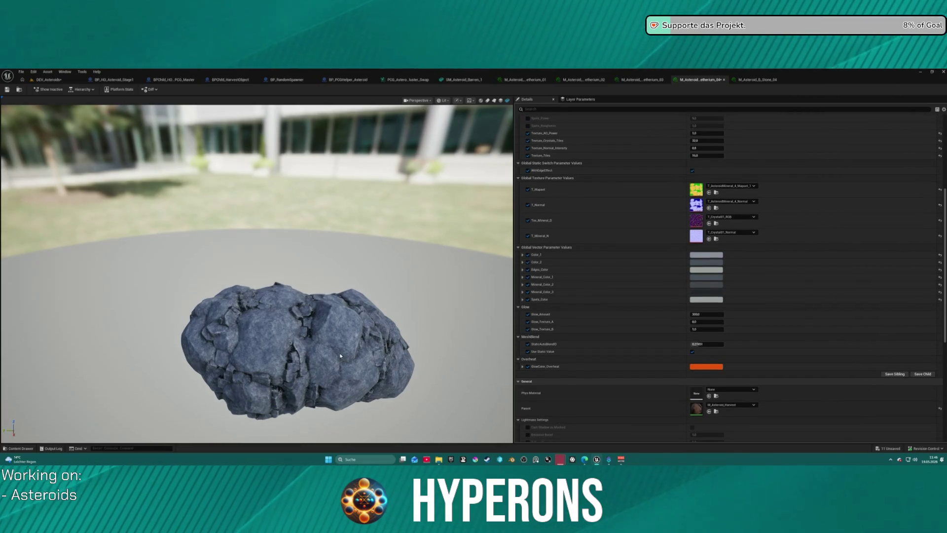
scroll(309, 349, up, 4)
mouse_move(310, 350)
mouse_down()
mouse_move(251, 333)
mouse_move(242, 303)
mouse_move(252, 352)
mouse_up()
key(f)
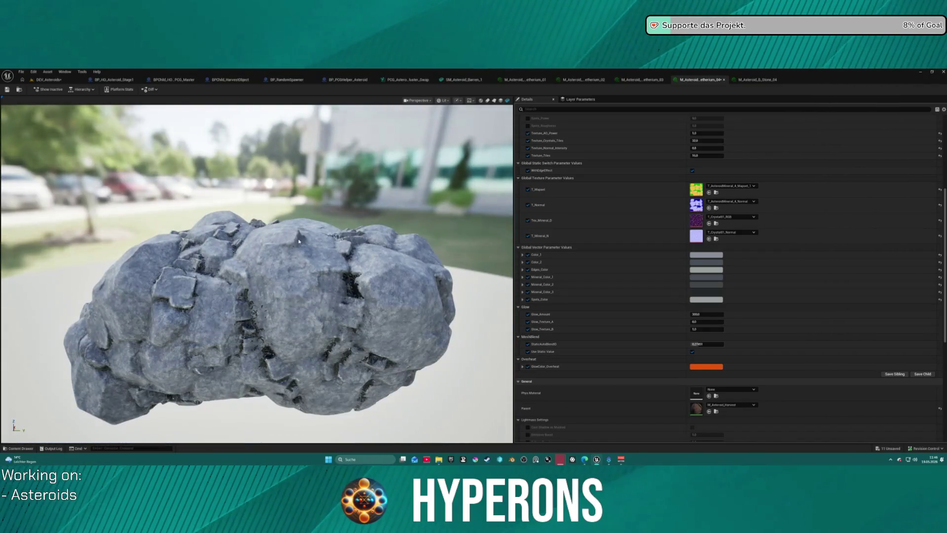
drag(316, 242, 316, 267)
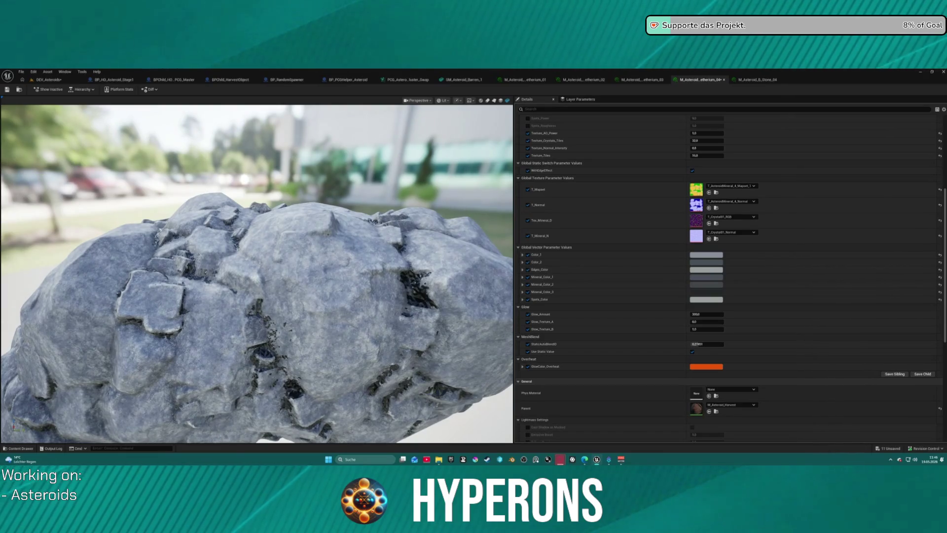
click(706, 277)
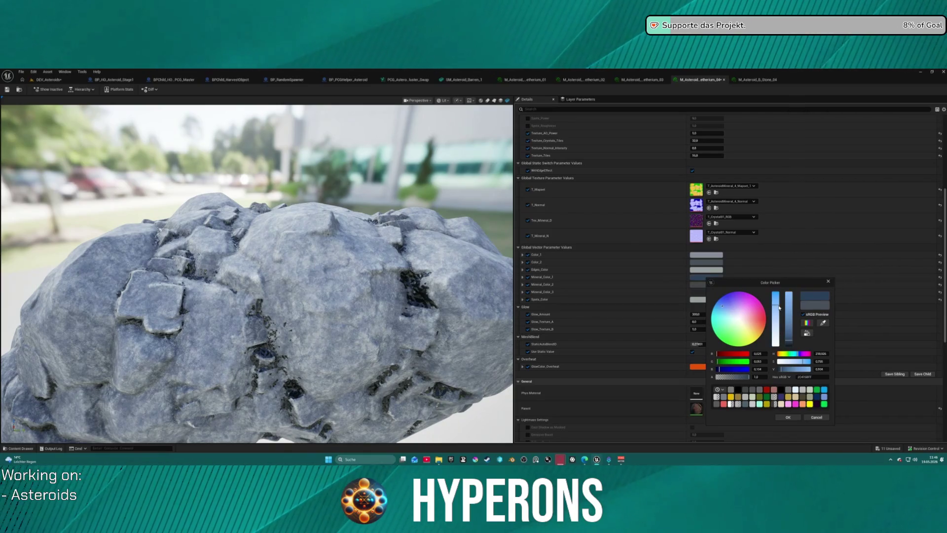
Step: Confirm the blue Mineral_Color_1 and copy it onto Mineral_Color_2 and Mineral_Color_3
click(788, 417)
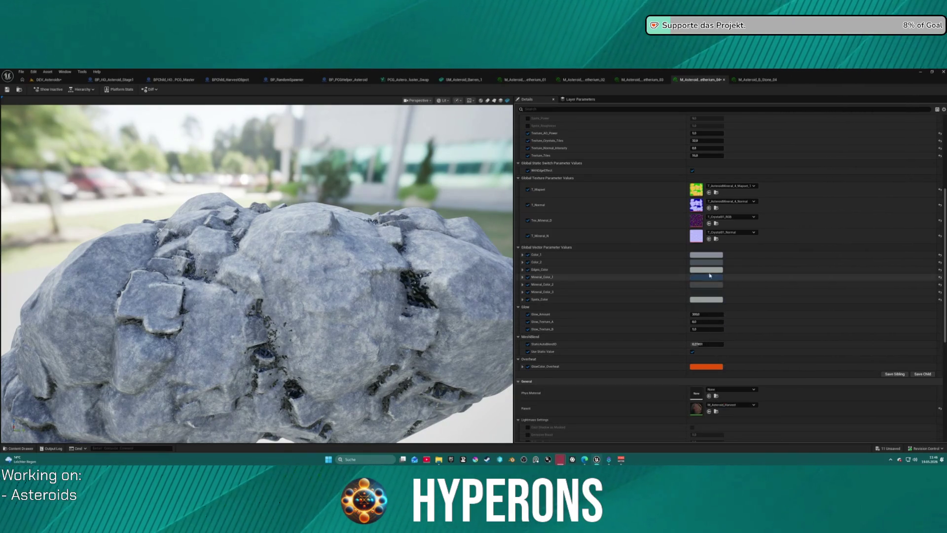
shift+right_click(651, 279)
shift+click(651, 284)
shift+click(654, 292)
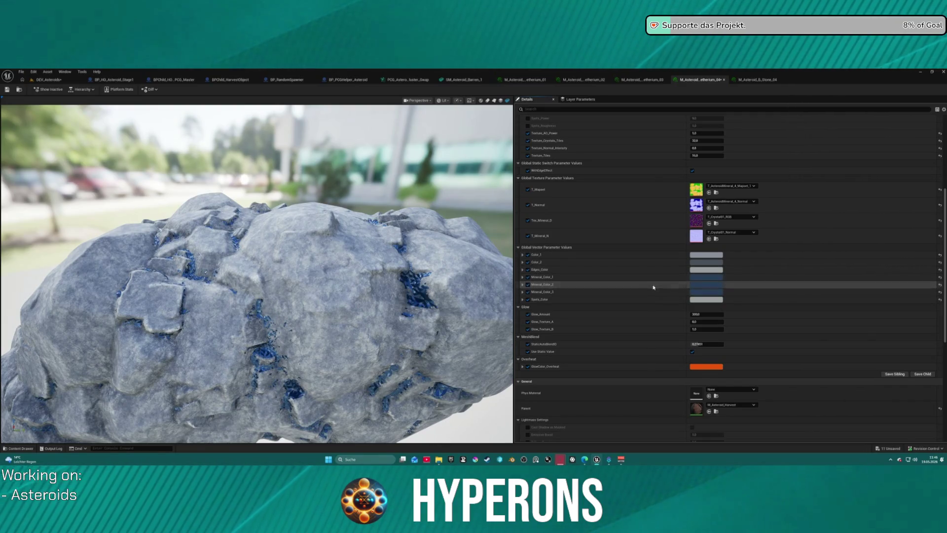
mouse_move(372, 281)
mouse_down()
mouse_move(296, 218)
mouse_move(197, 190)
mouse_move(276, 296)
mouse_up()
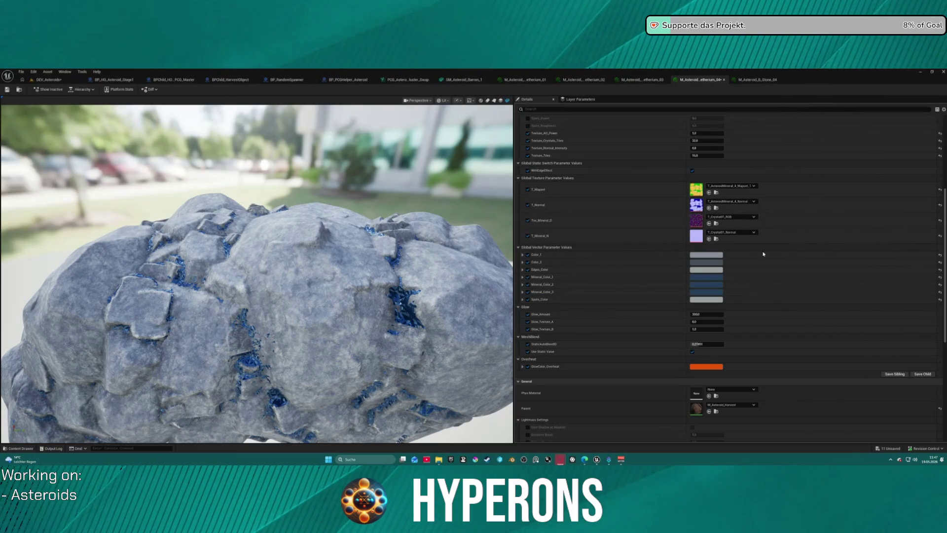
Step: Edit Mineral_Color_2's colour while checking the crystal veins in the preview
click(708, 284)
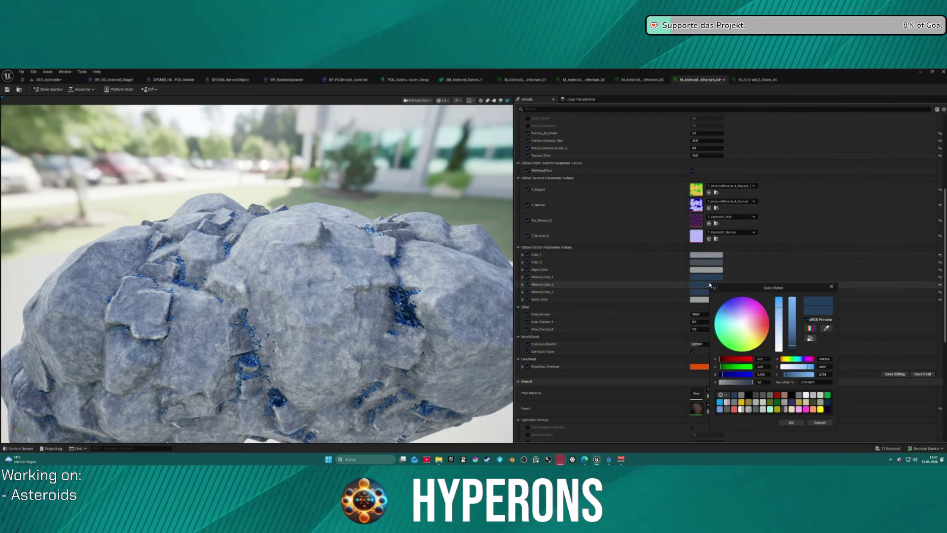
scroll(402, 296, up, 5)
scroll(401, 296, down, 5)
scroll(334, 303, up, 3)
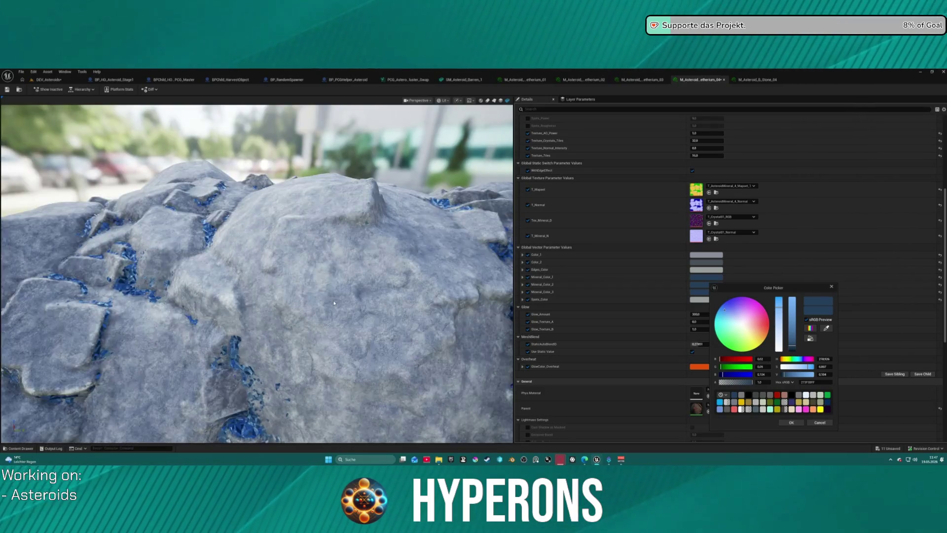
scroll(334, 303, up, 3)
scroll(339, 304, down, 3)
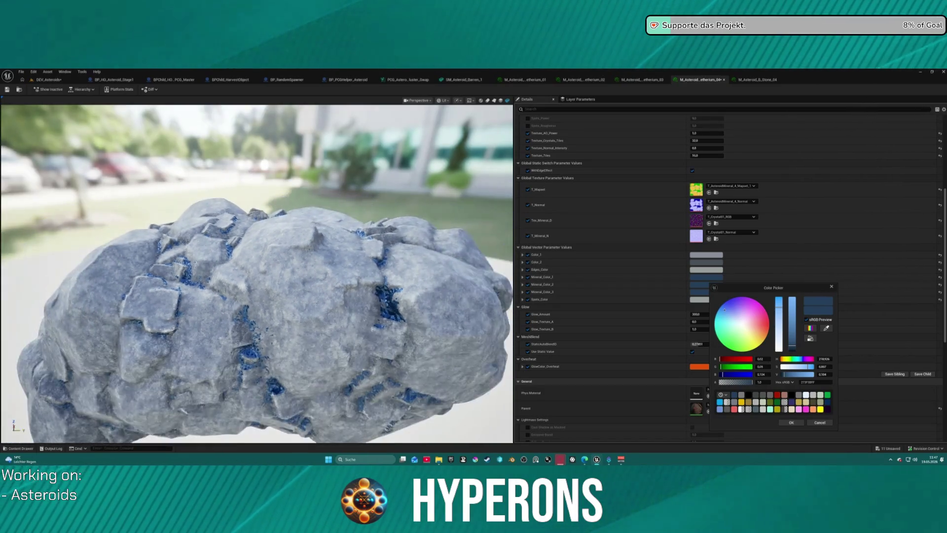
scroll(339, 303, up, 3)
scroll(338, 304, down, 3)
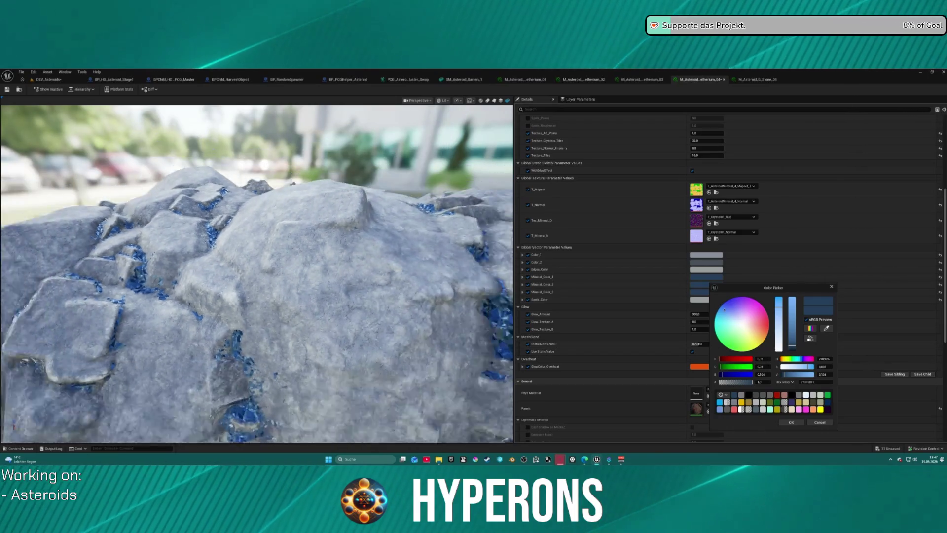
drag(276, 296, 367, 307)
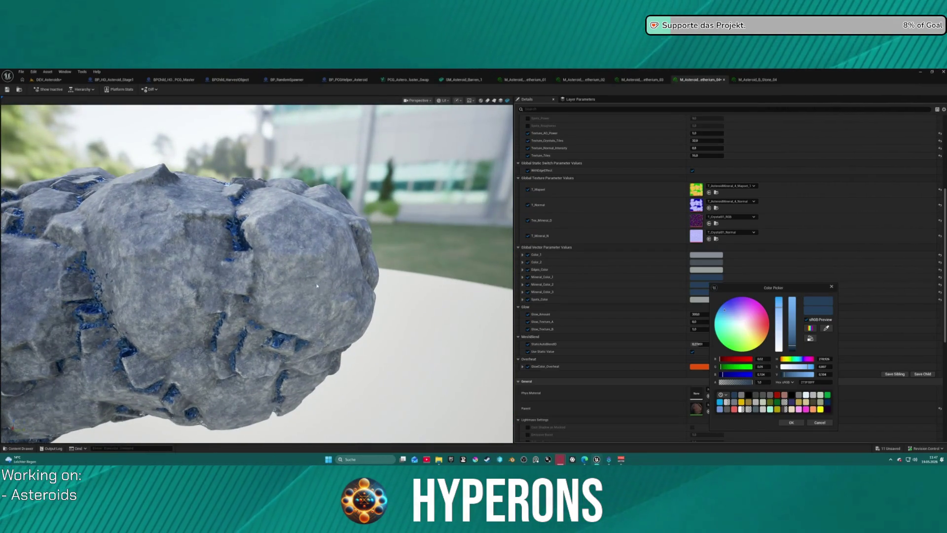
scroll(247, 237, up, 5)
drag(230, 219, 270, 226)
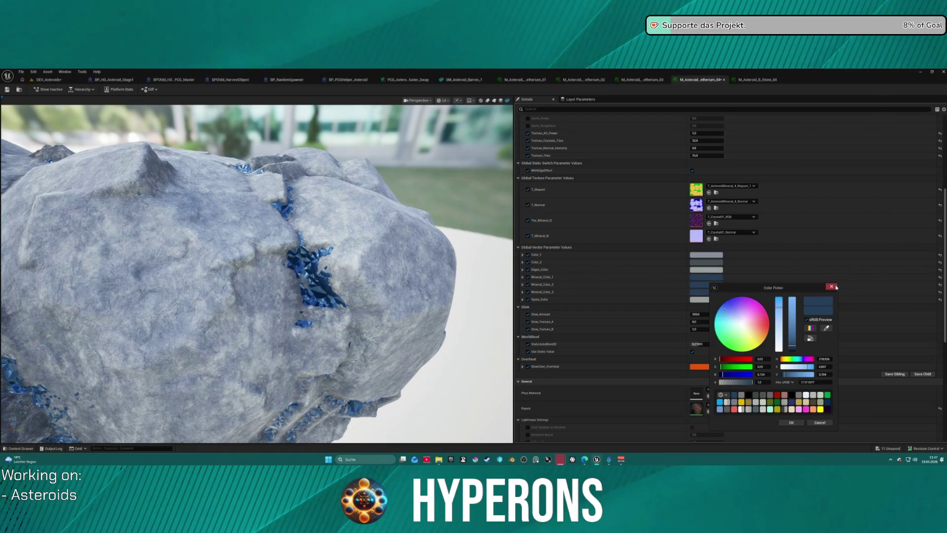
click(832, 286)
Step: Discard a trial grey on Mineral_Color_3, then drain most saturation from Mineral_Color_1
click(712, 295)
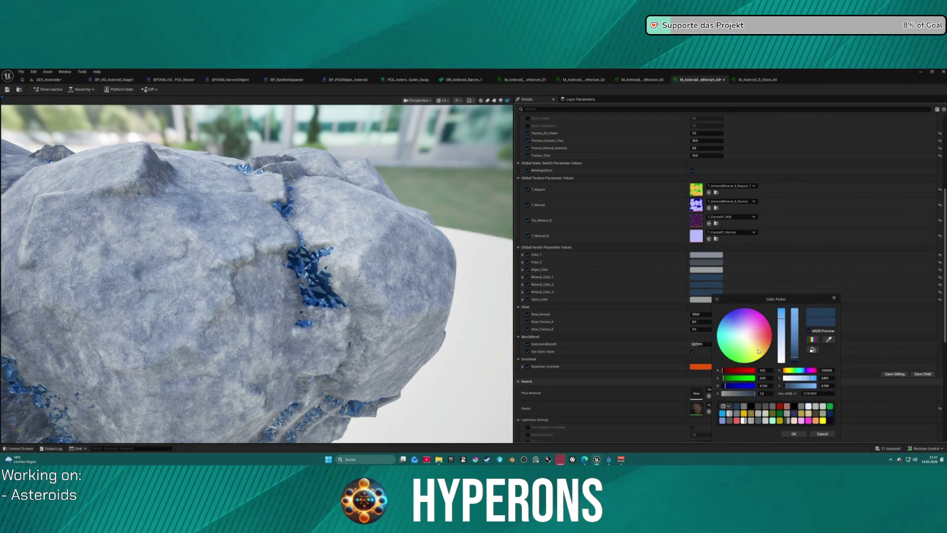
drag(783, 361, 784, 356)
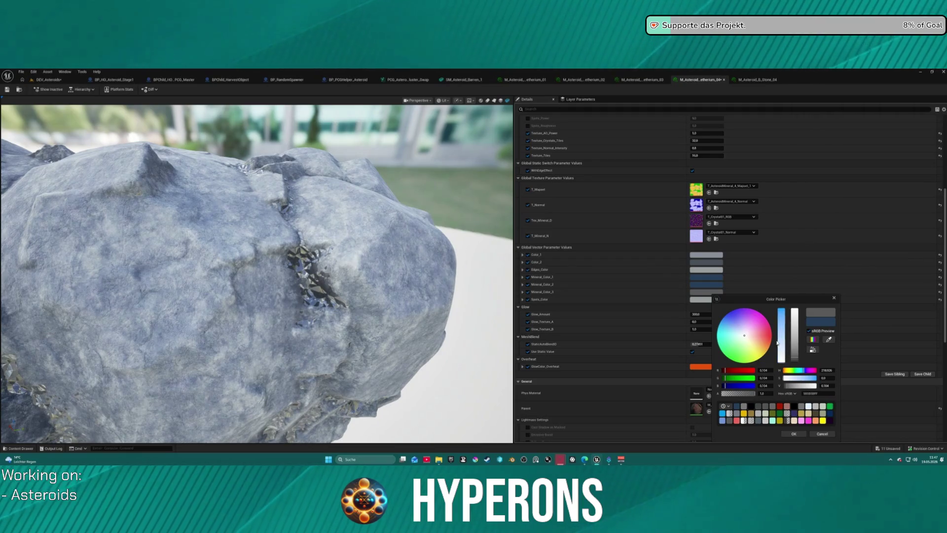
click(822, 433)
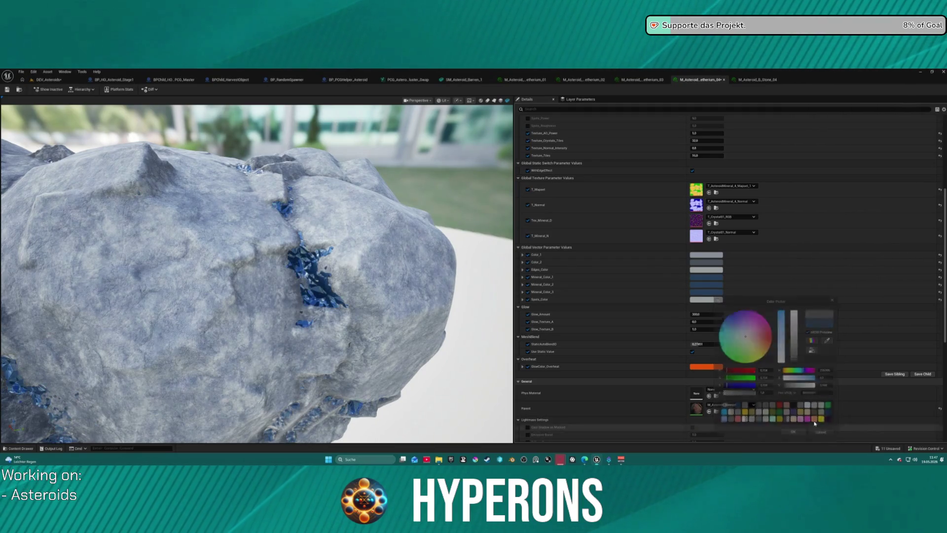
click(710, 278)
mouse_move(779, 295)
mouse_down()
mouse_move(780, 341)
mouse_move(797, 296)
mouse_up()
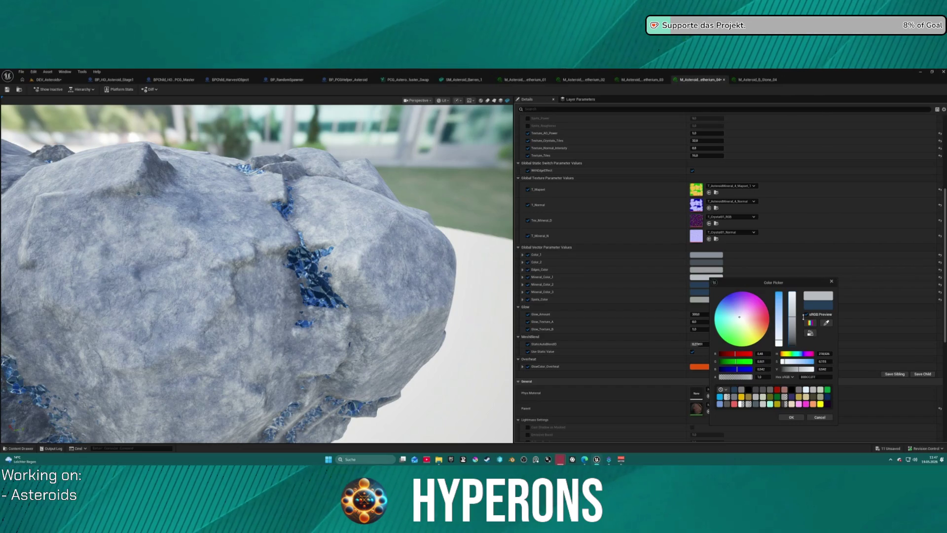
Step: Darken Mineral_Color_1 almost to black and keep it
mouse_move(360, 261)
mouse_down()
mouse_move(375, 237)
mouse_move(360, 261)
mouse_move(399, 259)
mouse_move(400, 227)
mouse_up()
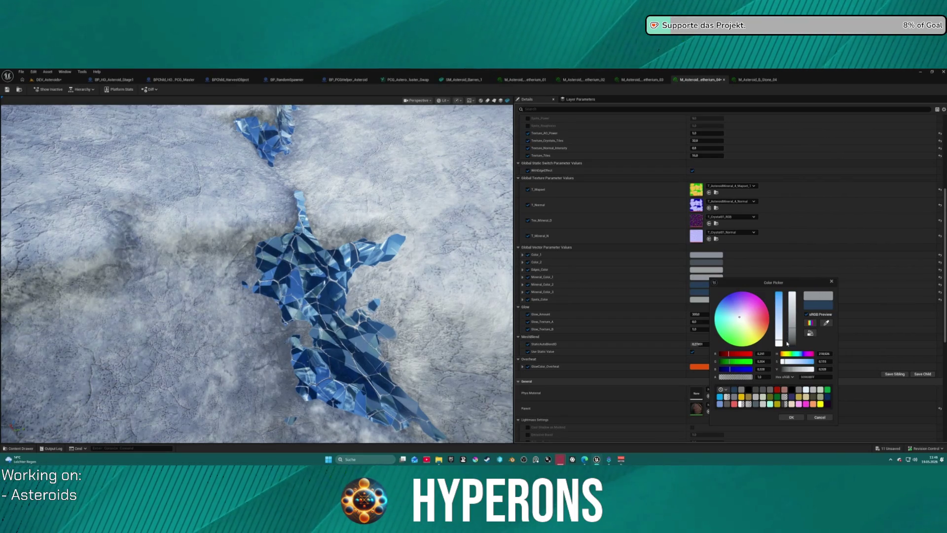
drag(793, 340, 794, 344)
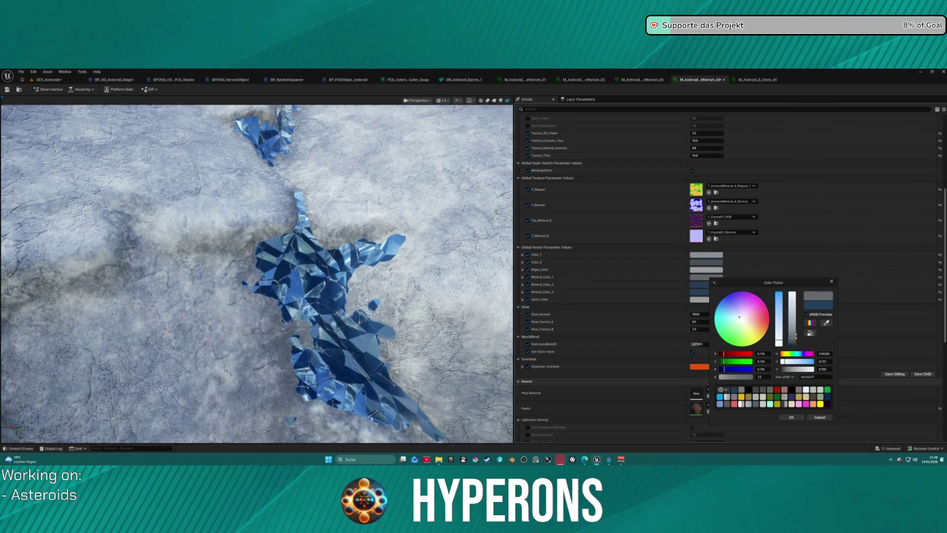
click(792, 418)
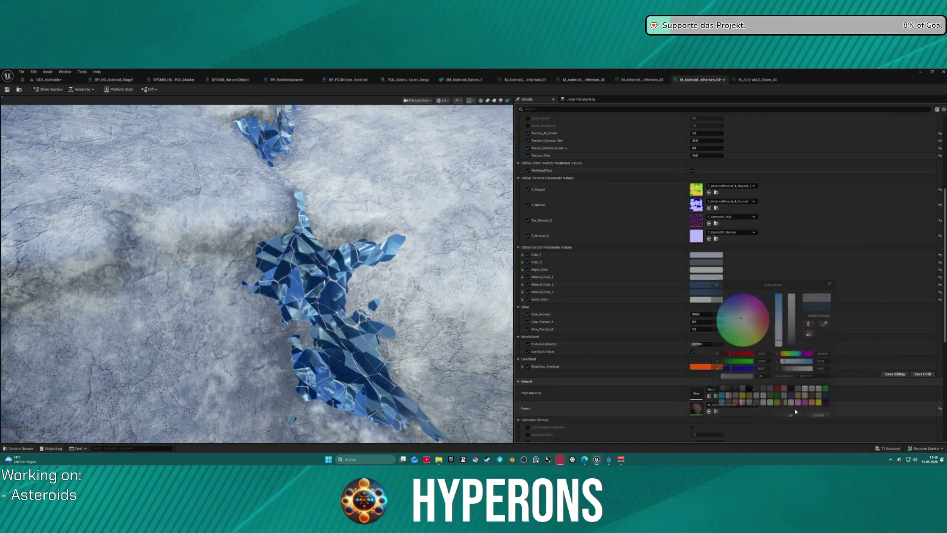
Step: Try a light blue on Mineral_Color_3, then undo the change
click(705, 291)
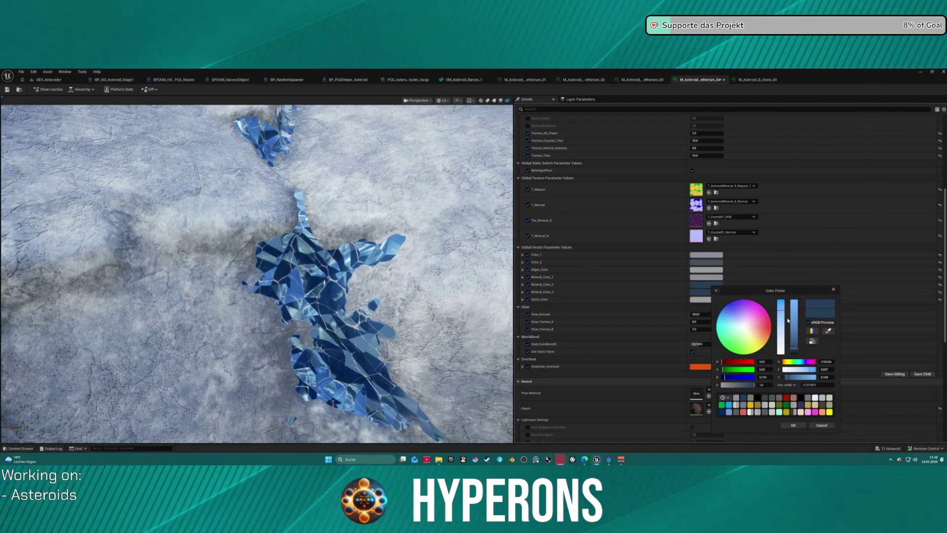
click(795, 332)
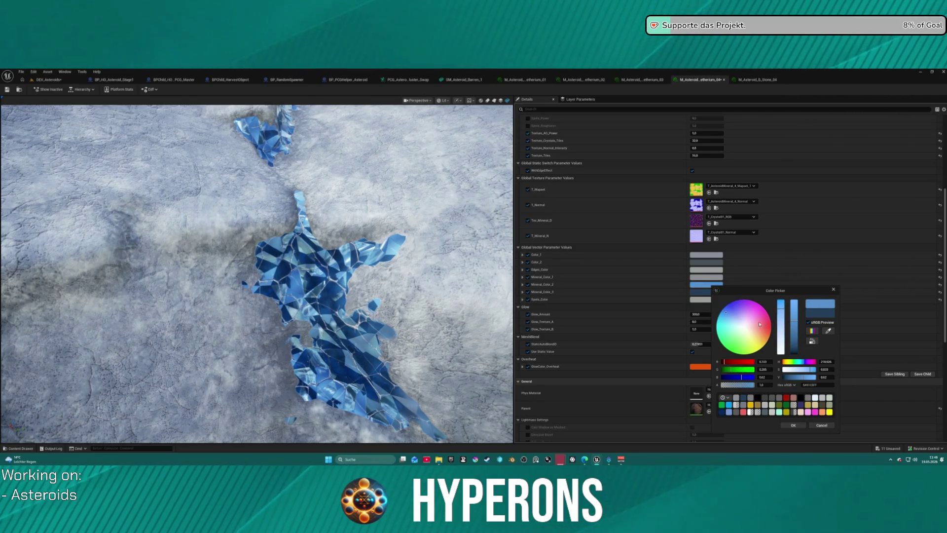
mouse_move(727, 319)
mouse_down()
mouse_move(720, 314)
mouse_move(728, 314)
mouse_up()
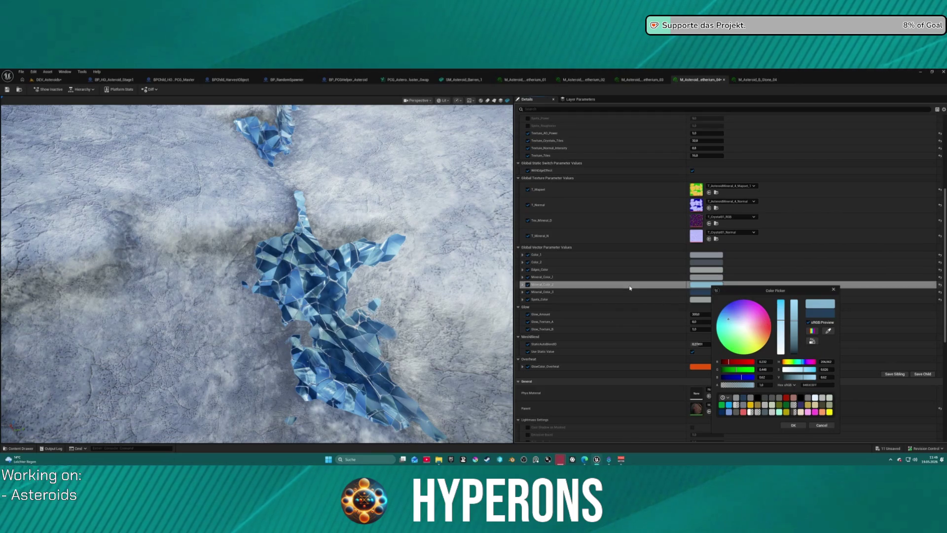
click(615, 291)
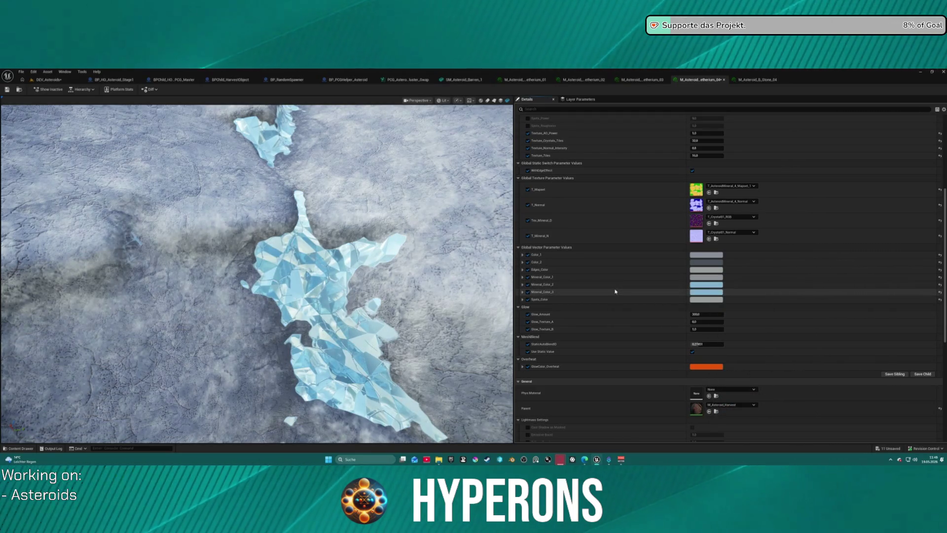
key(ctrl+z)
key(ctrl+z)
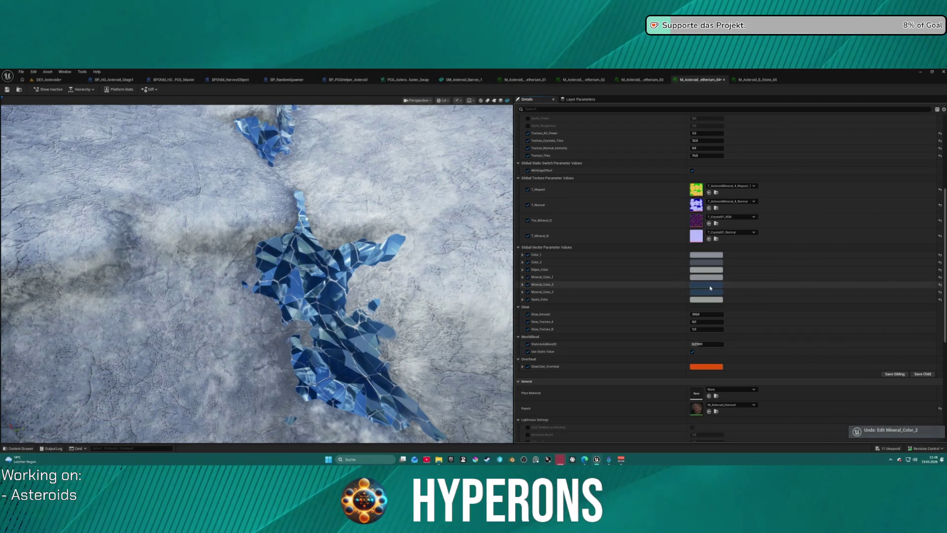
Step: Make Mineral_Color_2 a much brighter blue and view the whole rock
click(711, 285)
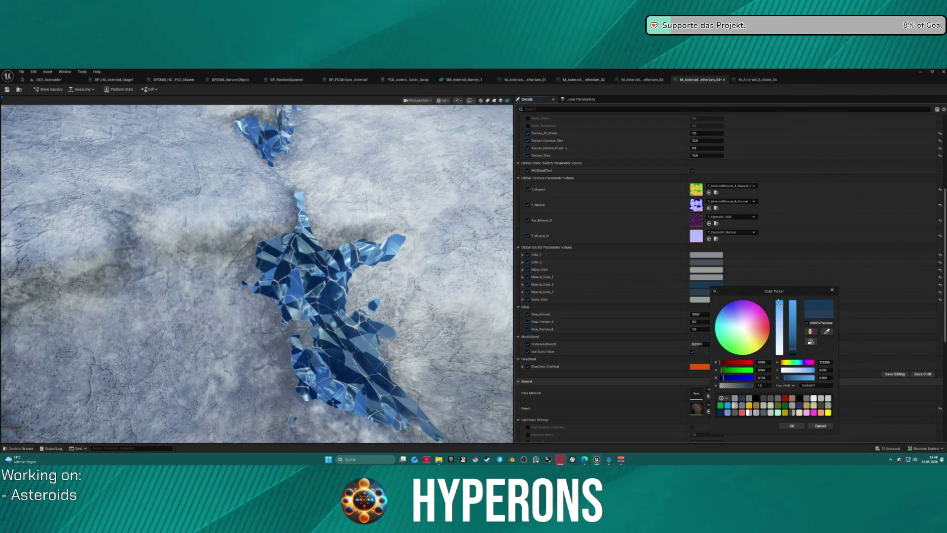
click(796, 314)
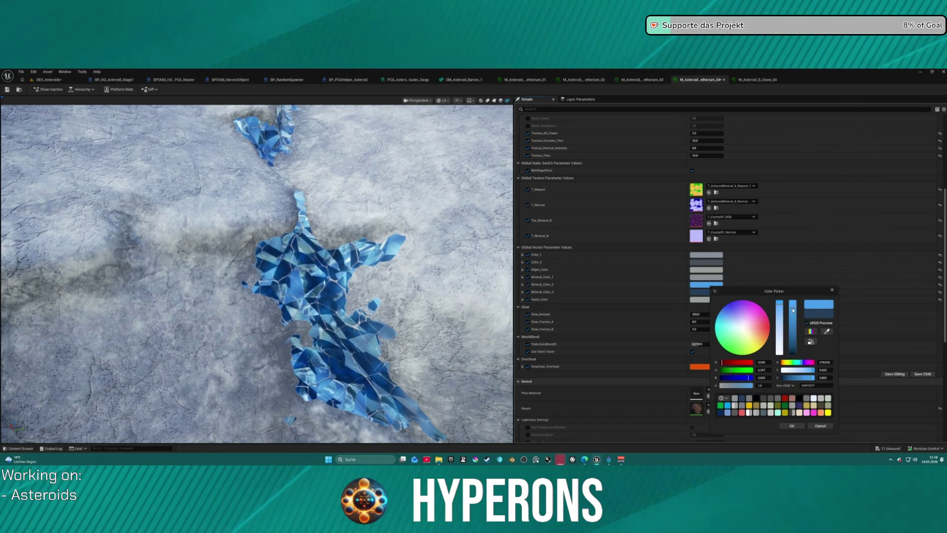
click(792, 425)
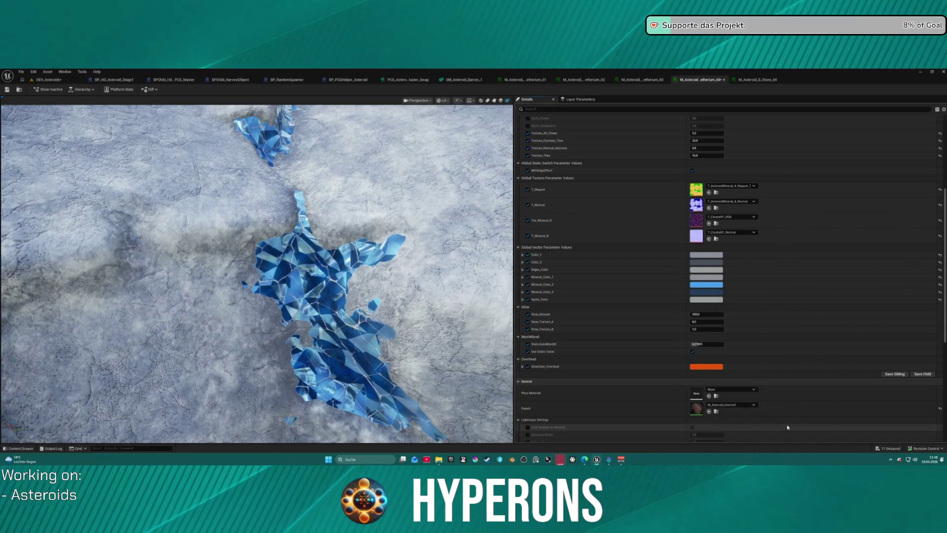
scroll(470, 332, down, 5)
mouse_move(470, 332)
mouse_down()
mouse_move(375, 341)
mouse_move(316, 370)
mouse_move(239, 280)
mouse_up()
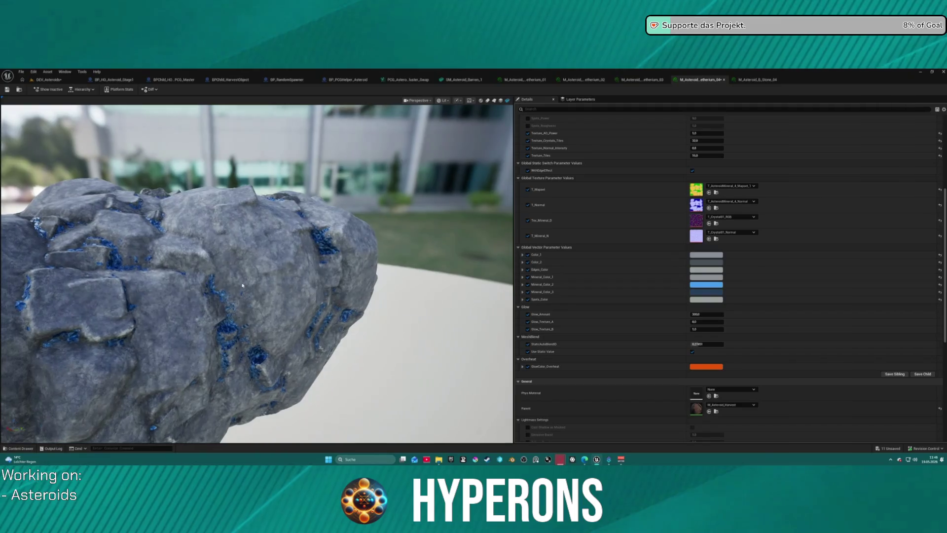
scroll(253, 289, up, 2)
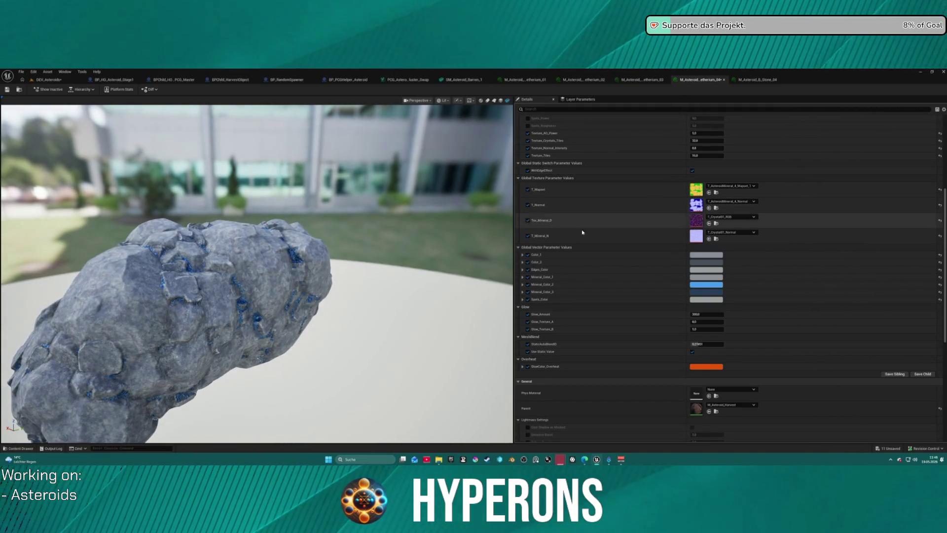
Step: Paste the grey-and-blue colour set into the etherium_02 material instance
click(641, 79)
scroll(574, 334, down, 2)
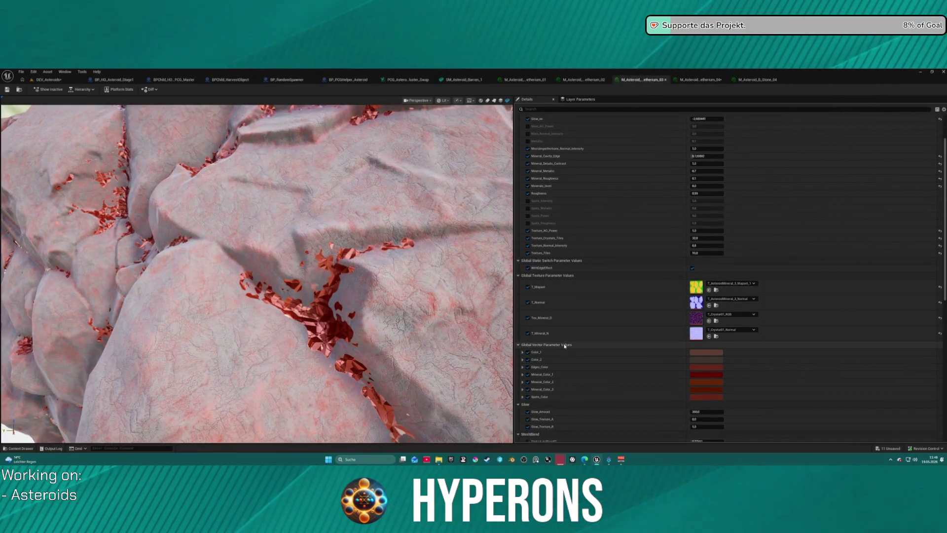
click(590, 81)
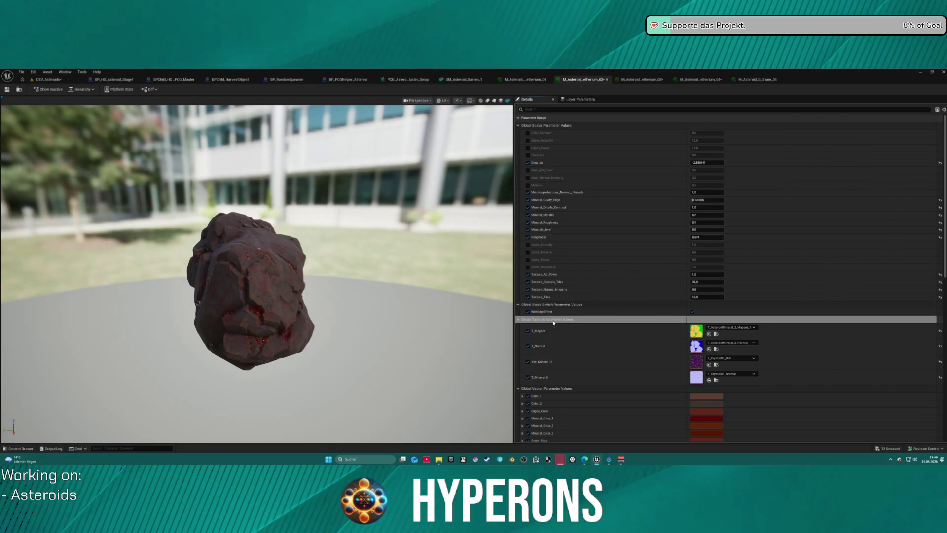
key(ctrl+v)
drag(273, 286, 334, 252)
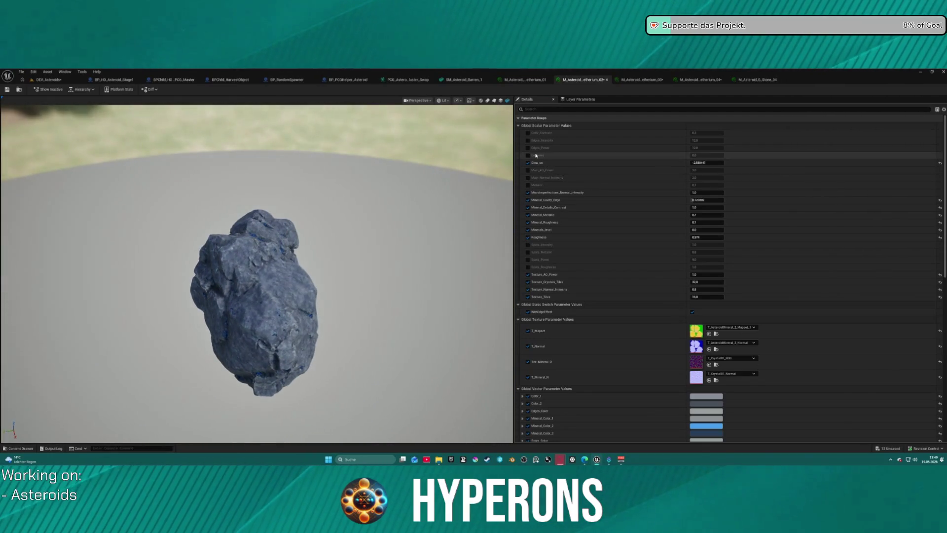
Step: Paste the same colour set into etherium_01 and inspect its recoloured rock
click(529, 80)
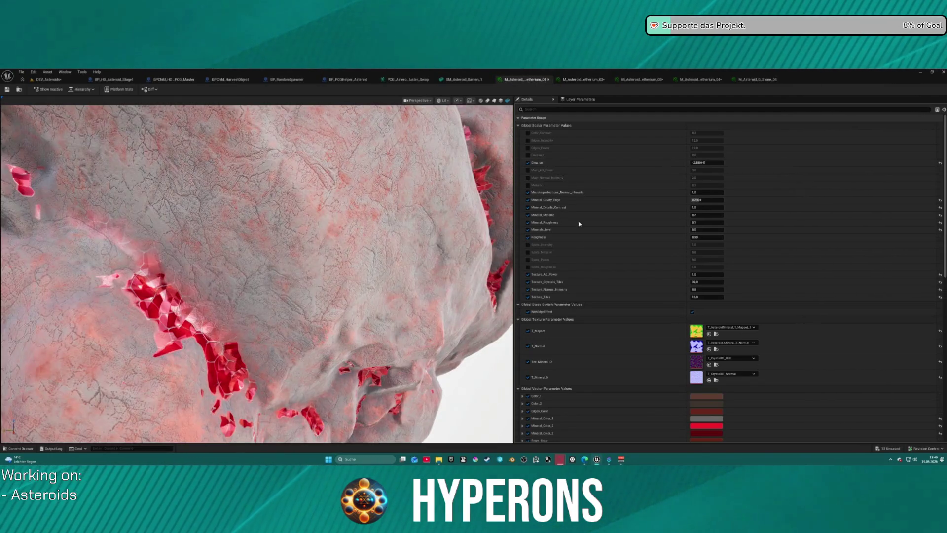
key(ctrl+v)
scroll(263, 211, down, 5)
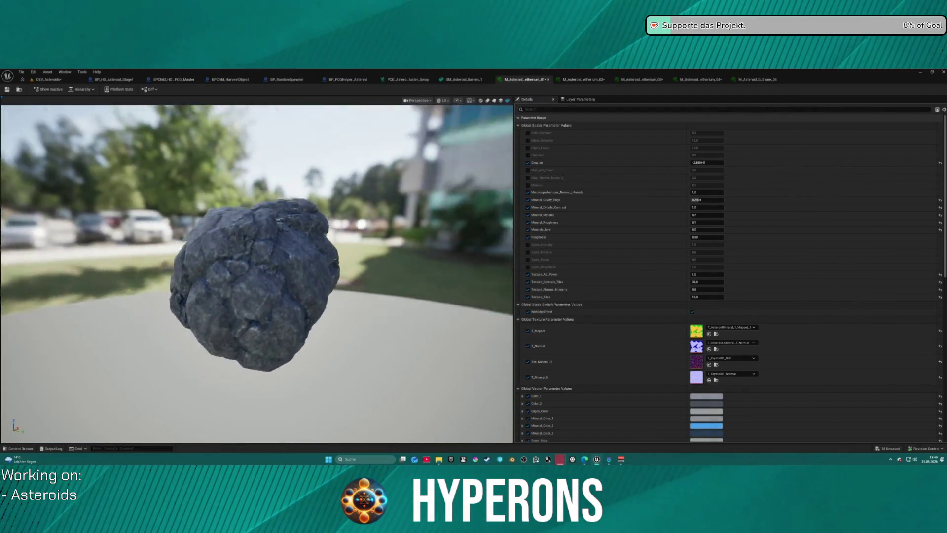
mouse_move(263, 211)
mouse_down()
mouse_move(212, 214)
mouse_move(209, 193)
mouse_move(213, 217)
mouse_move(323, 241)
mouse_move(508, 250)
mouse_up()
scroll(323, 240, up, 2)
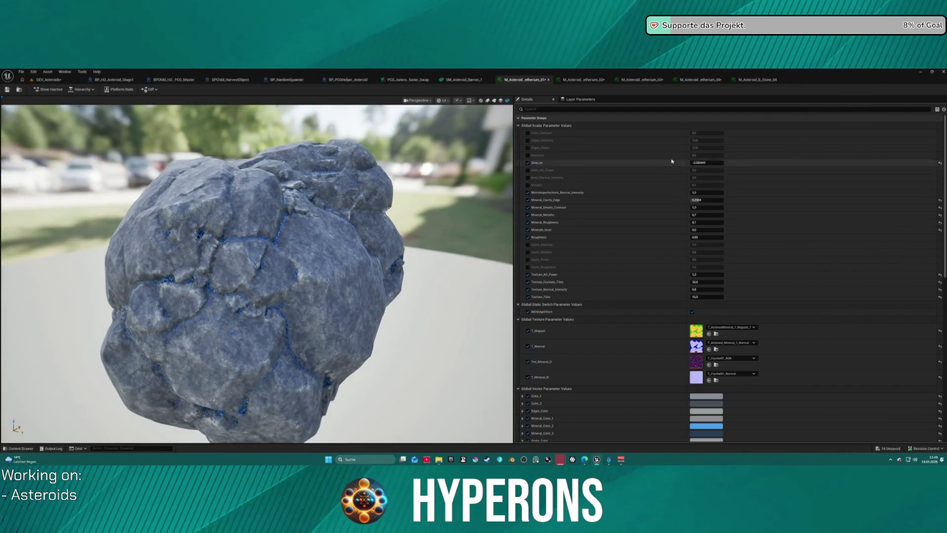
key(ctrl+space)
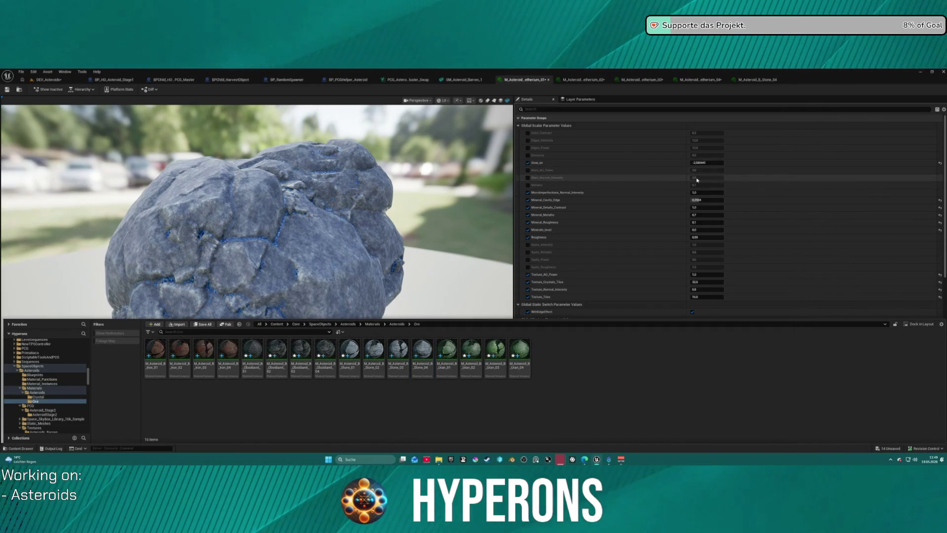
Step: Reset Glow_on to its default of 0.0 and orbit the asteroid preview
click(940, 163)
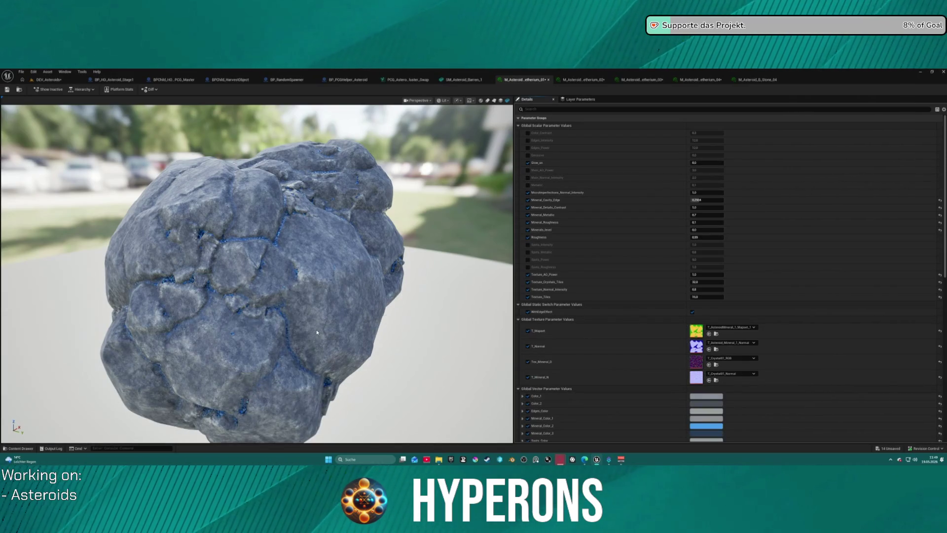
drag(293, 314, 390, 316)
drag(195, 294, 244, 294)
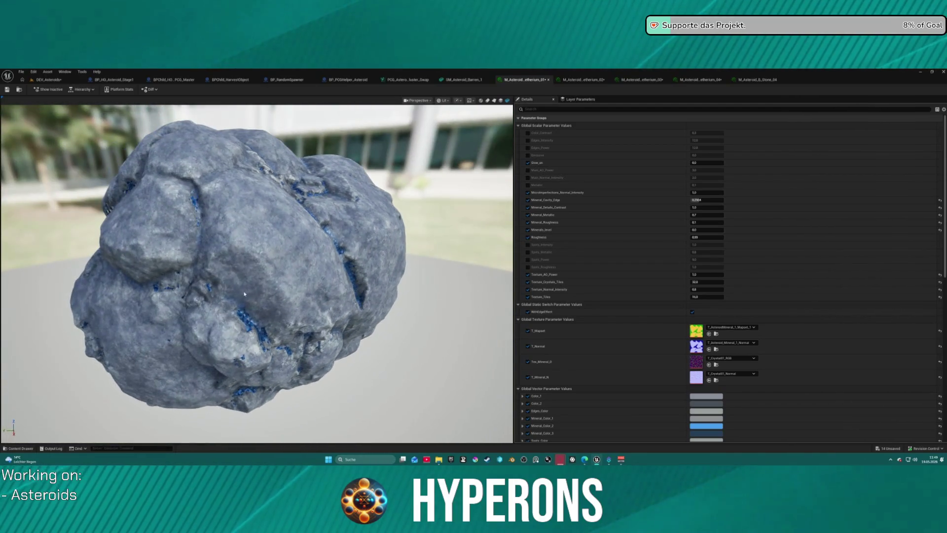
mouse_move(218, 264)
mouse_down()
mouse_move(222, 301)
mouse_move(261, 309)
mouse_move(271, 296)
mouse_up()
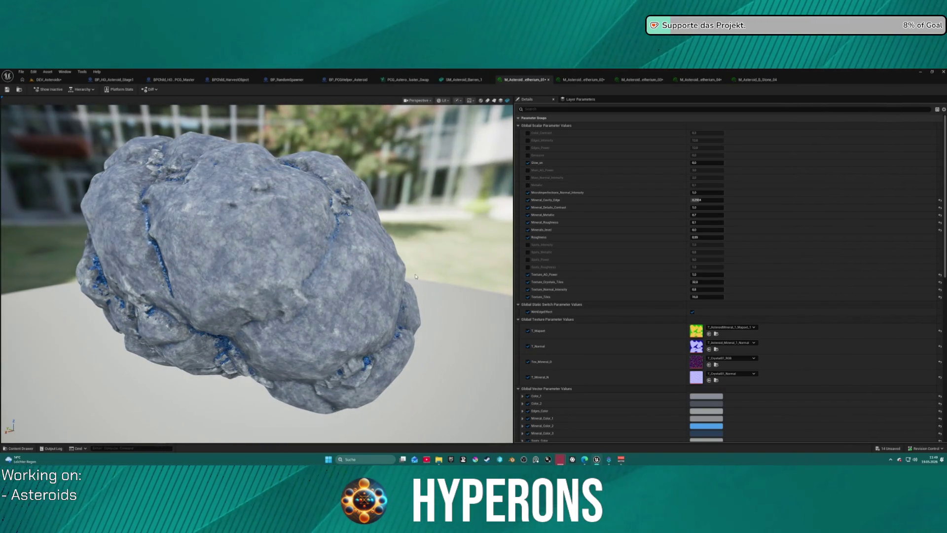
Step: Browse to the Crystal materials folder and recheck the asteroid preview
key(ctrl+space)
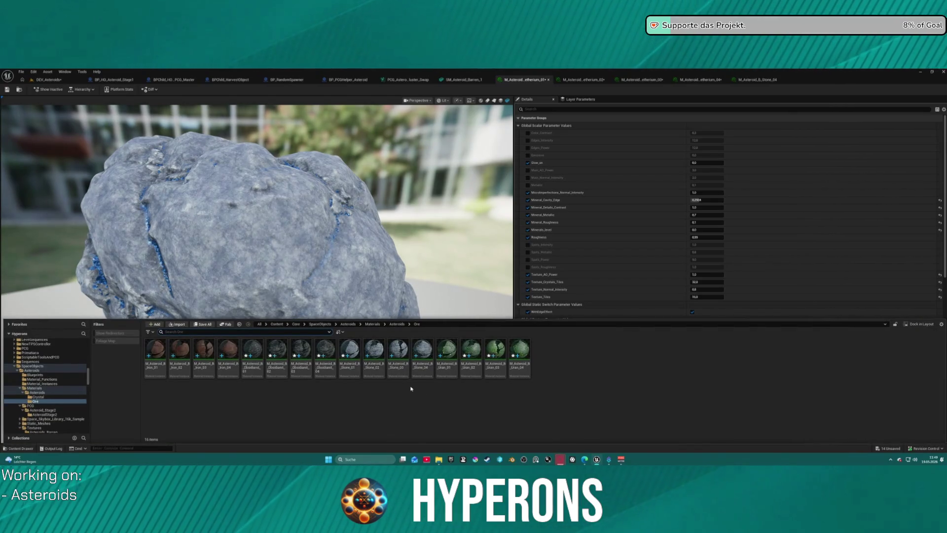
click(39, 397)
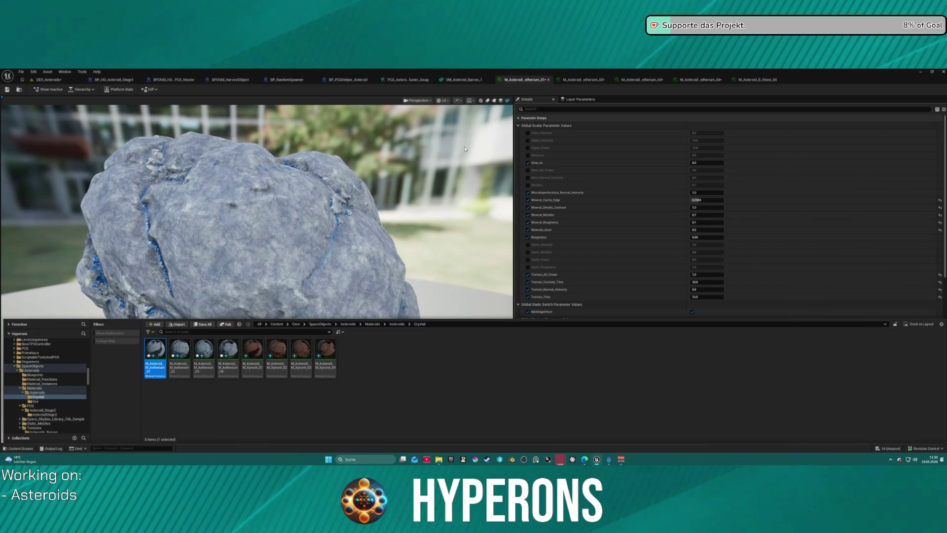
click(410, 363)
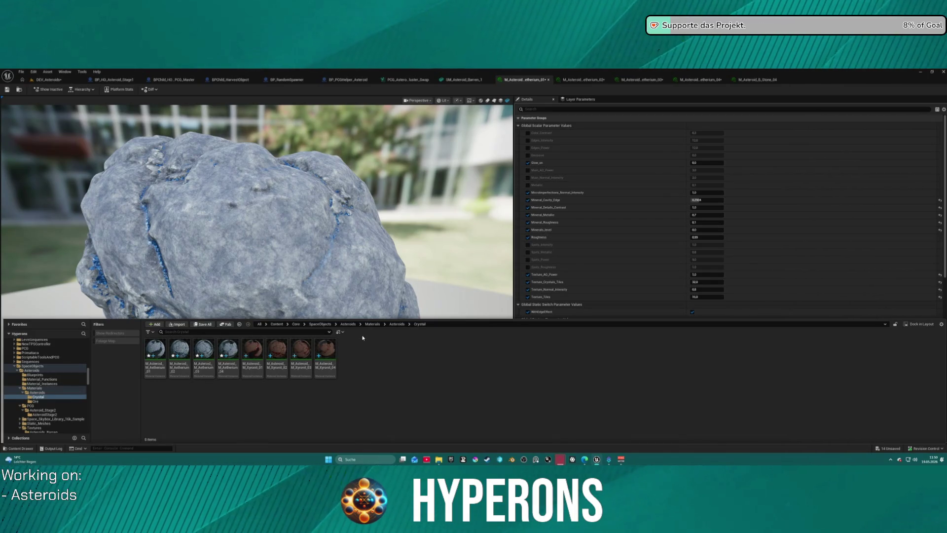
drag(299, 238, 370, 243)
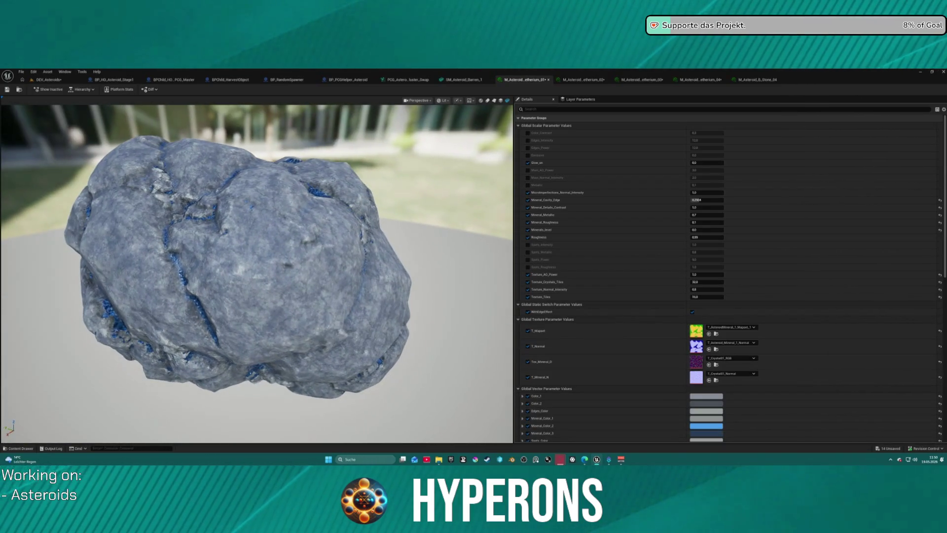
scroll(279, 224, down, 4)
drag(280, 224, 306, 242)
Step: Select M_Asteroid_M_Aetherium_01 to _04 and duplicate them as copies 05 to 08
key(ctrl+space)
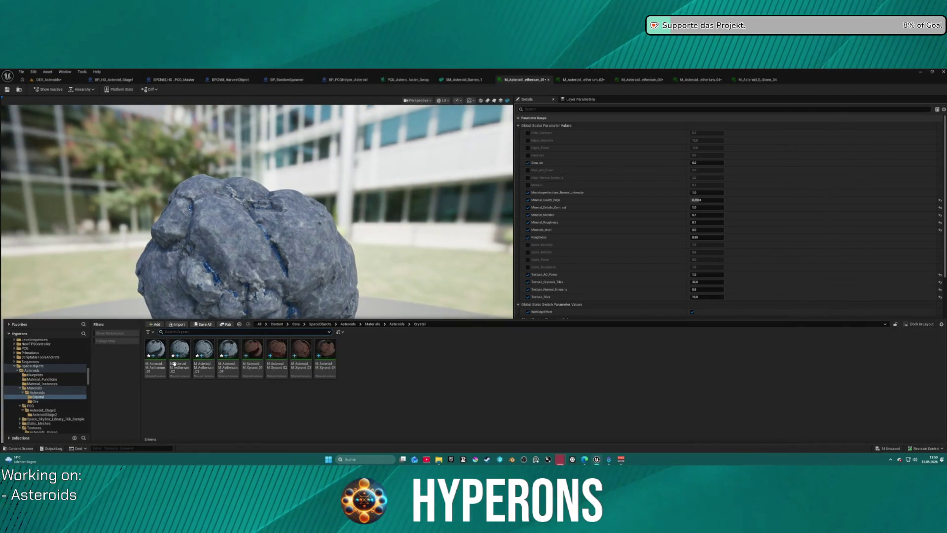
click(179, 365)
click(161, 369)
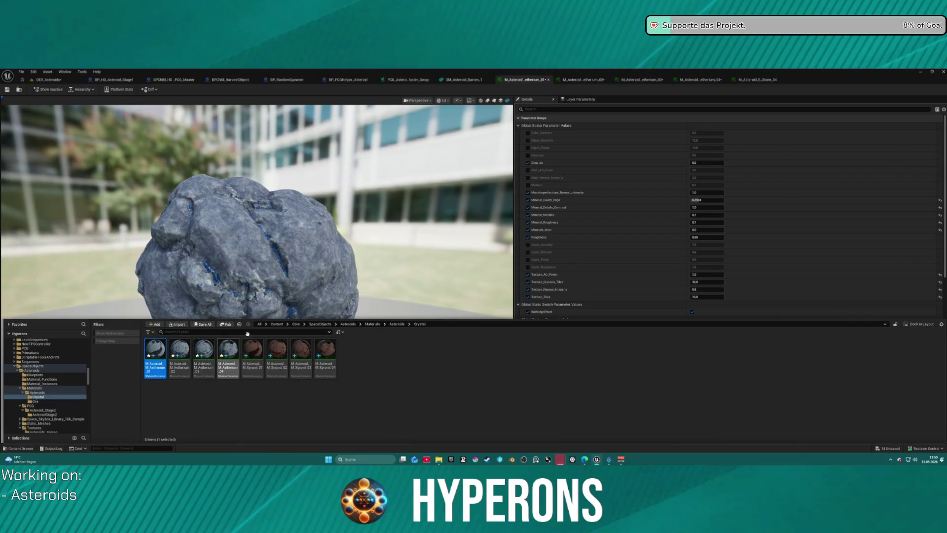
shift+click(238, 375)
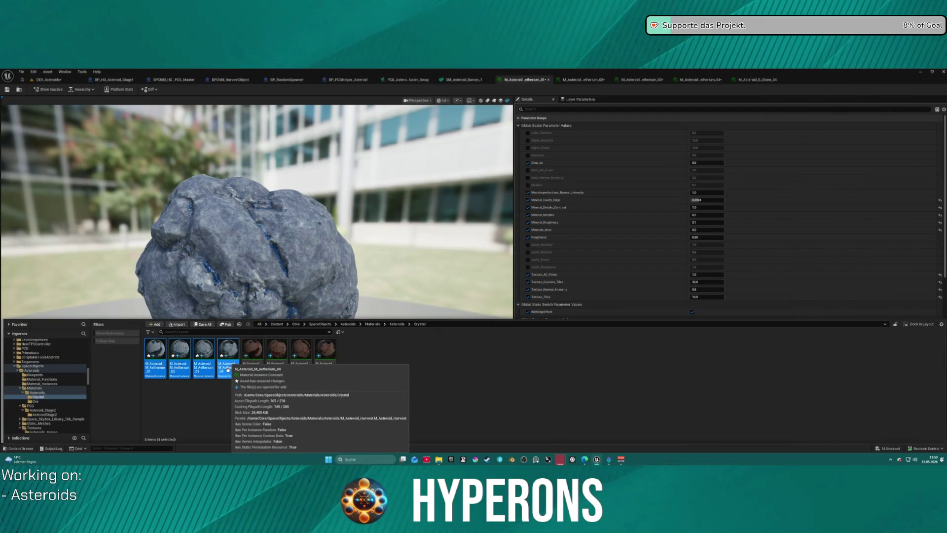
key(ctrl+s)
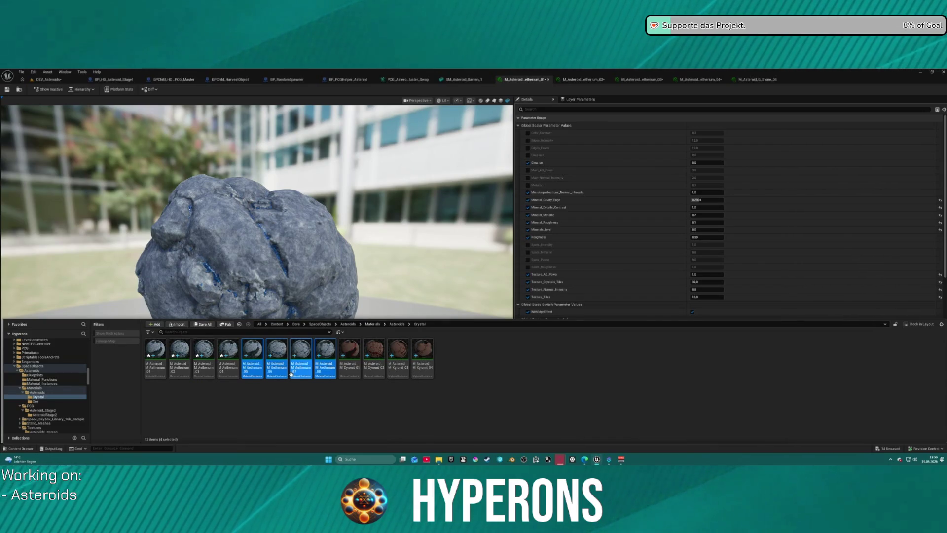
right_click(292, 374)
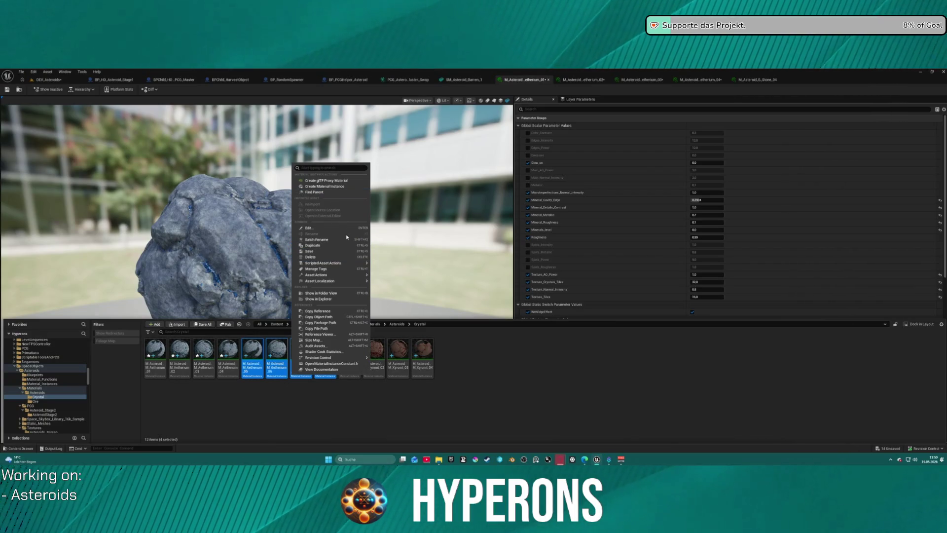
Step: Batch-rename the copies, replacing 'etherium' with Lumindra and two-digit auto-numbering from 01
click(318, 239)
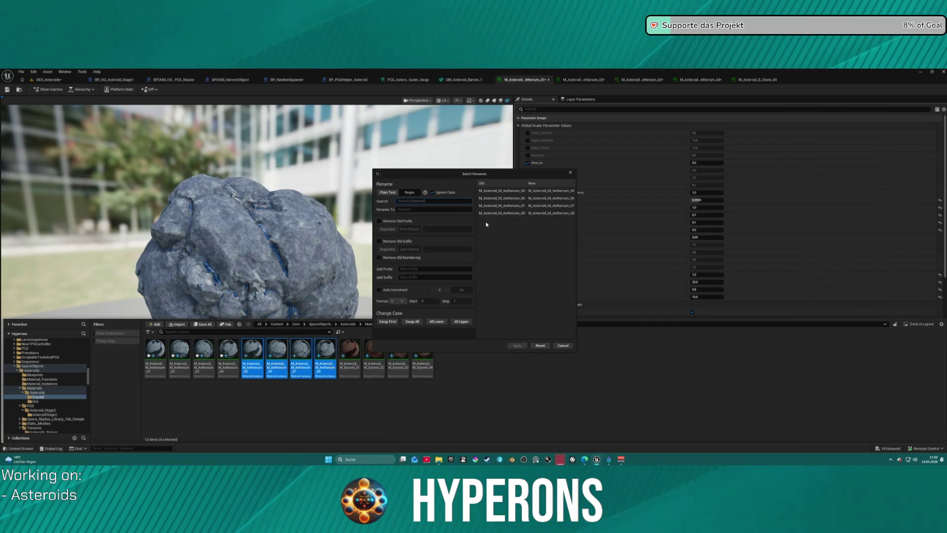
text(Aetherium)
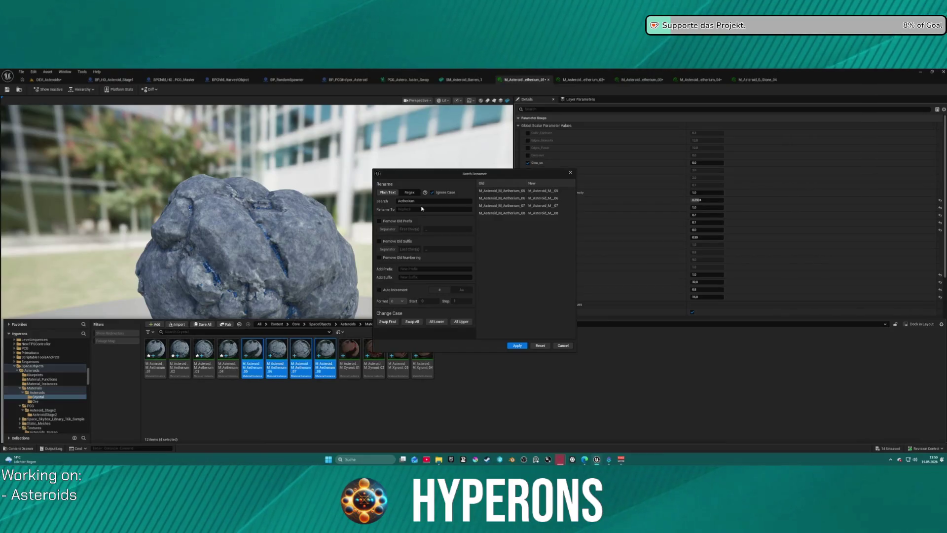
click(428, 208)
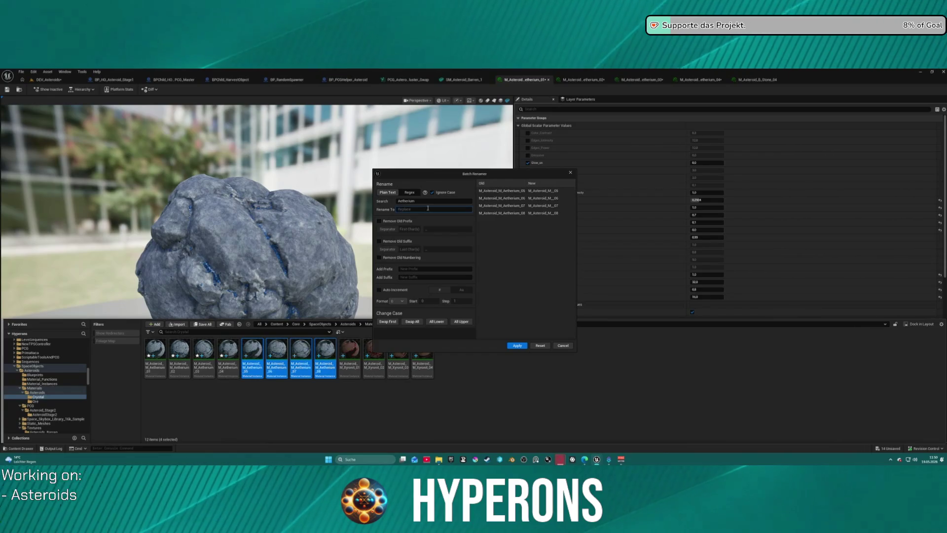
text(Lumindra)
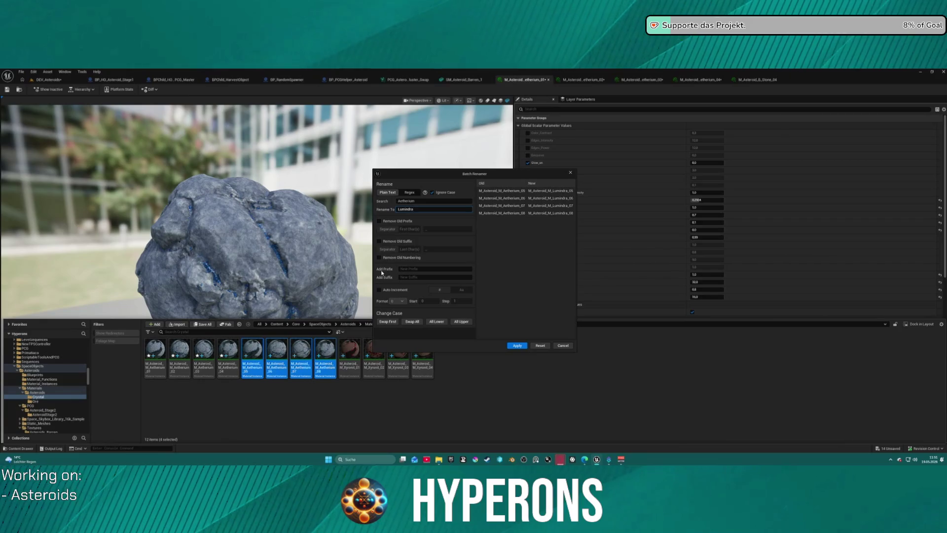
click(379, 241)
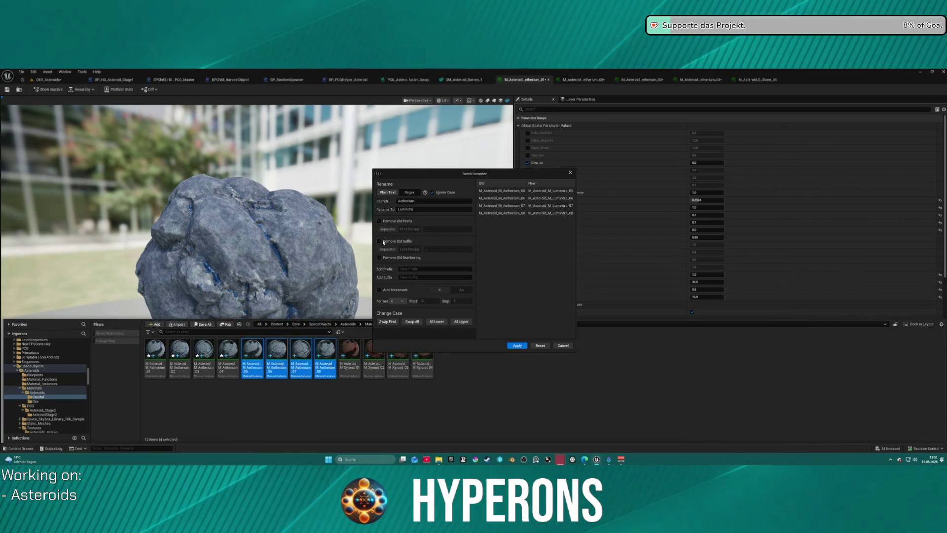
click(379, 290)
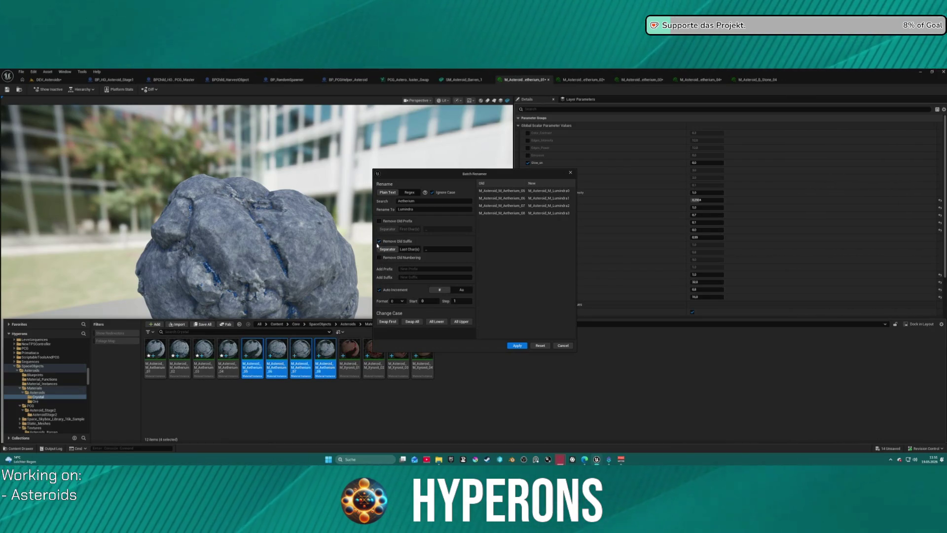
click(397, 300)
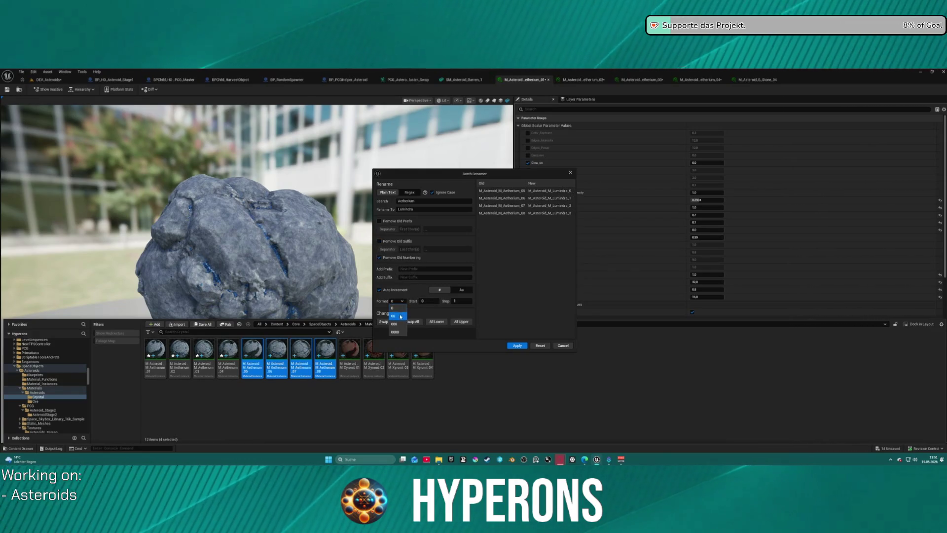
click(401, 317)
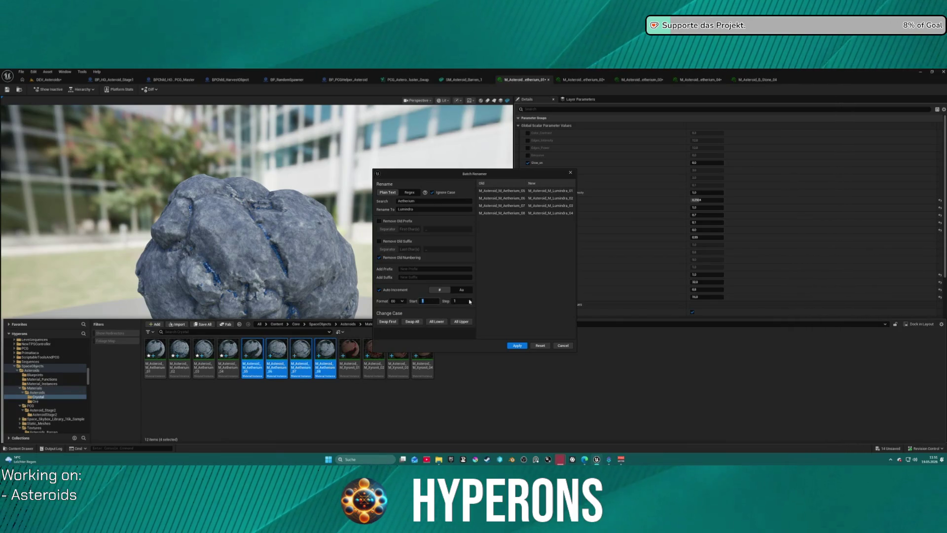
click(520, 347)
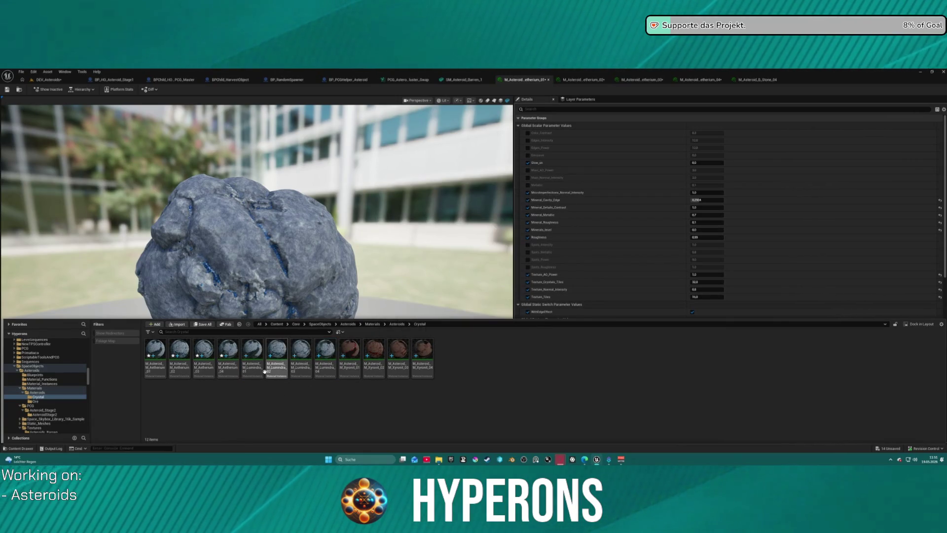
click(253, 351)
Step: Close every editor tab to the right of SM_Asteroid_Barren
shift+click(325, 352)
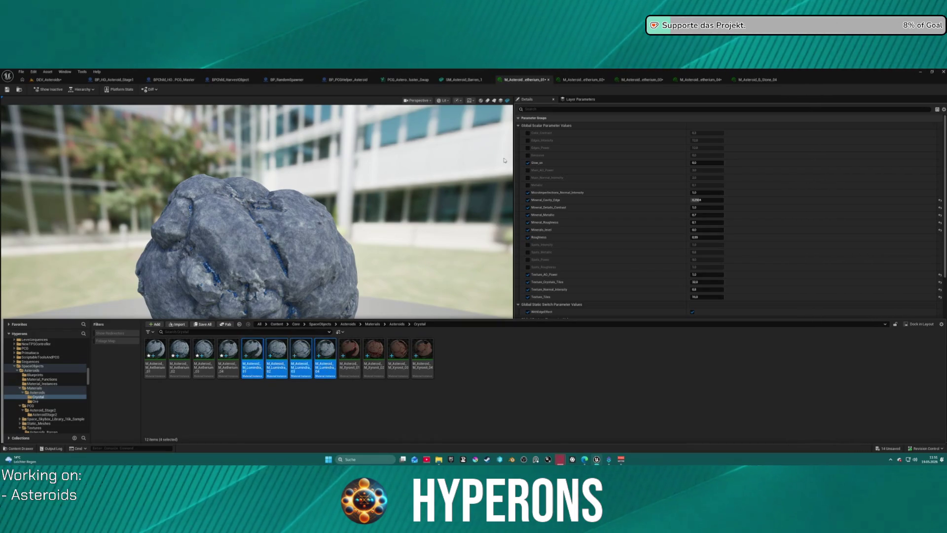
click(462, 80)
right_click(478, 81)
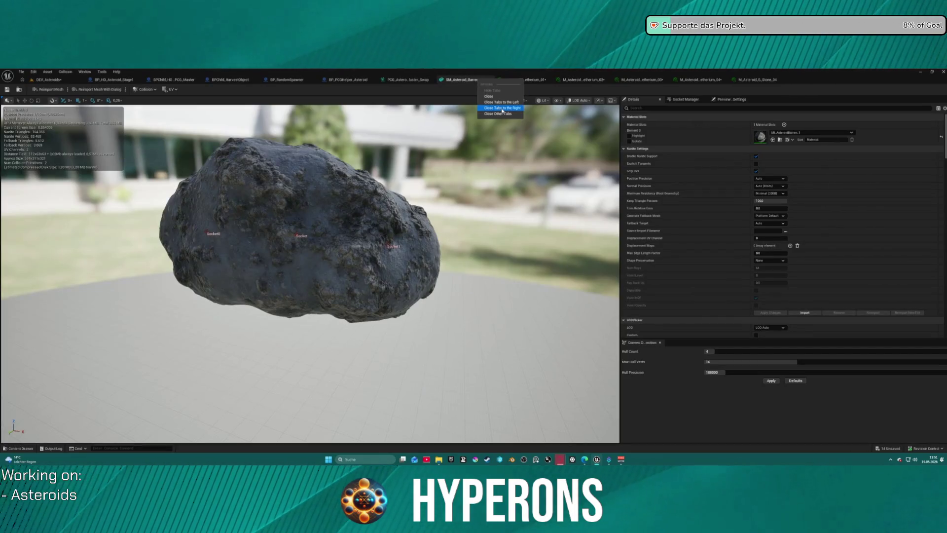
click(516, 108)
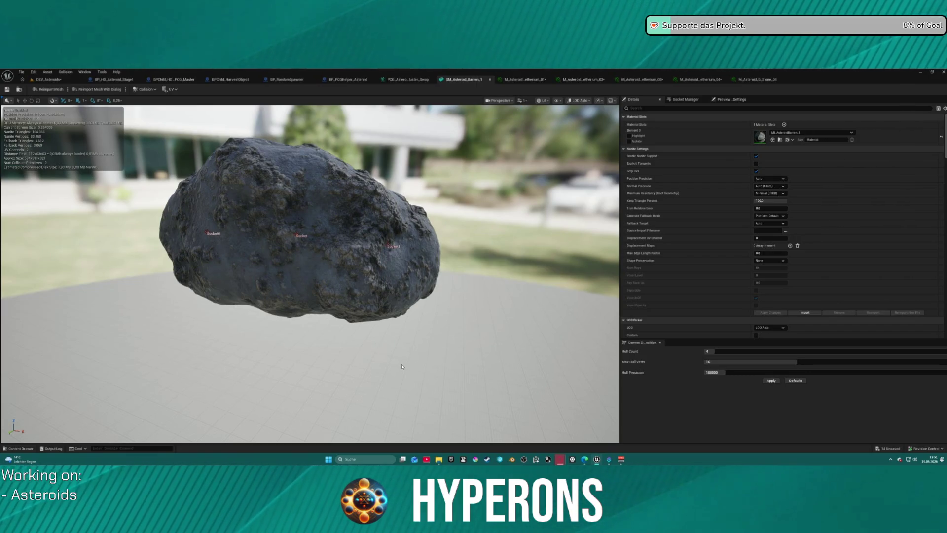
Step: Open the four Lumindra instances for editing from the Content Drawer context menu
key(ctrl+space)
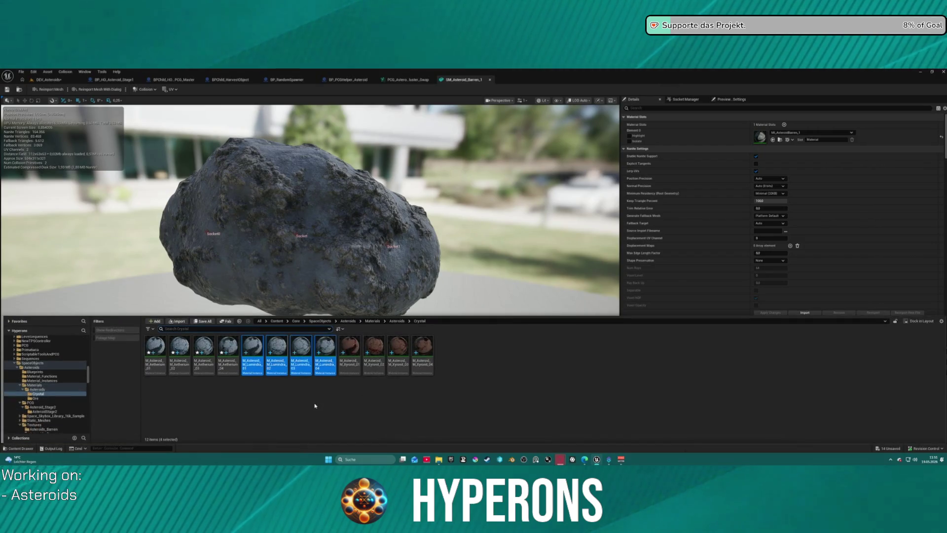
right_click(257, 366)
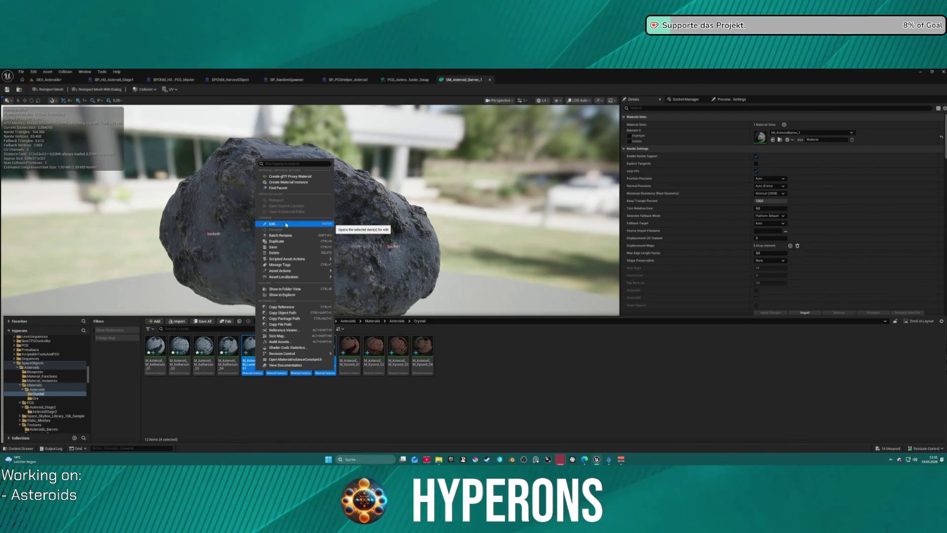
click(297, 225)
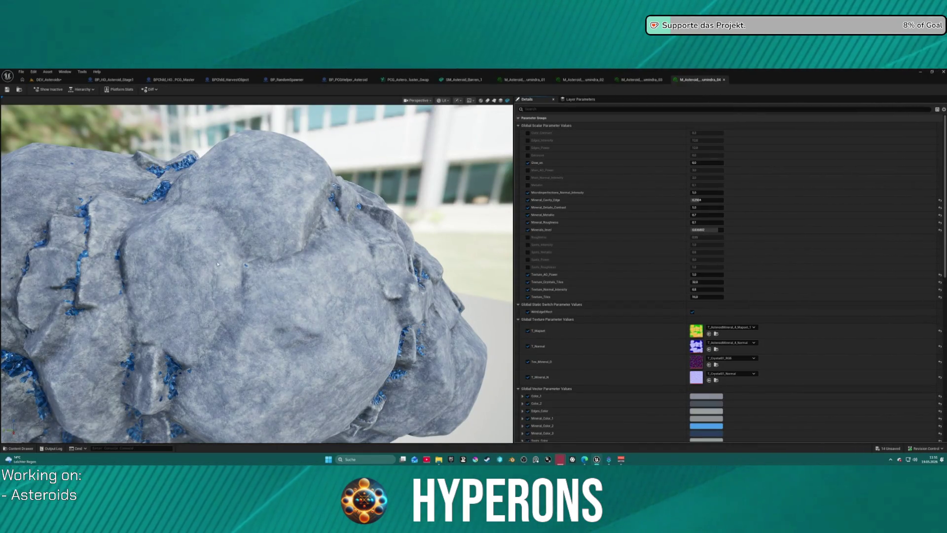
Step: Orbit the Lumindra_04 asteroid preview and scroll the Details panel to the vector parameters
scroll(195, 257, down, 5)
drag(196, 256, 196, 285)
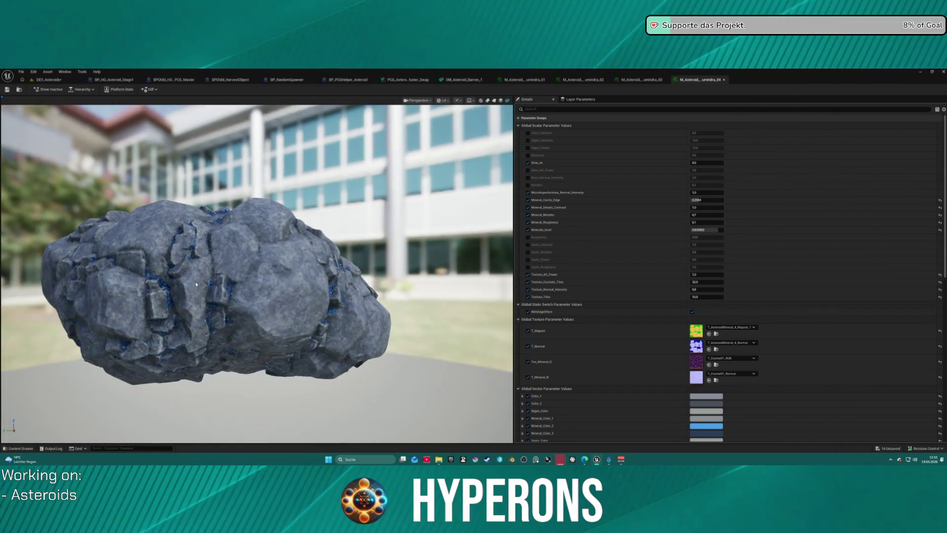
mouse_move(331, 279)
mouse_down()
mouse_move(291, 284)
mouse_move(276, 249)
mouse_up()
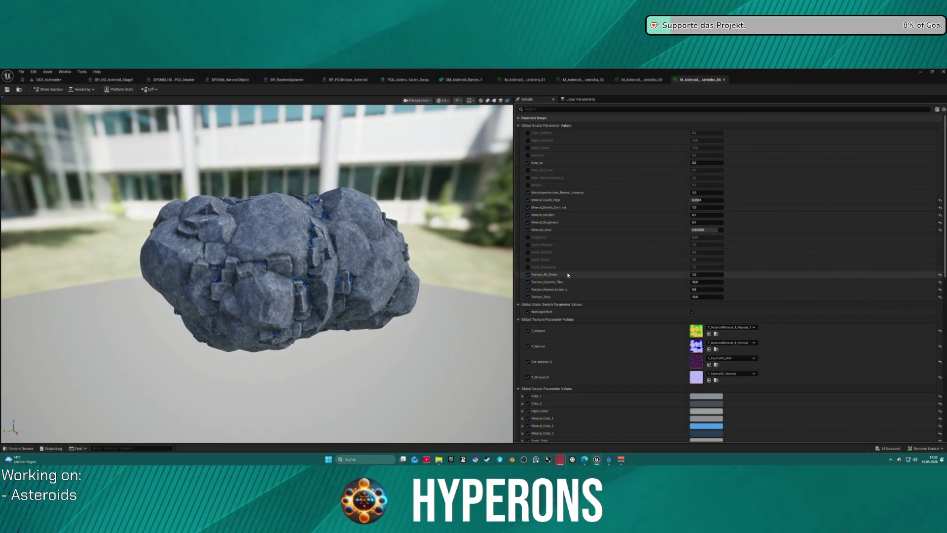
scroll(637, 284, down, 4)
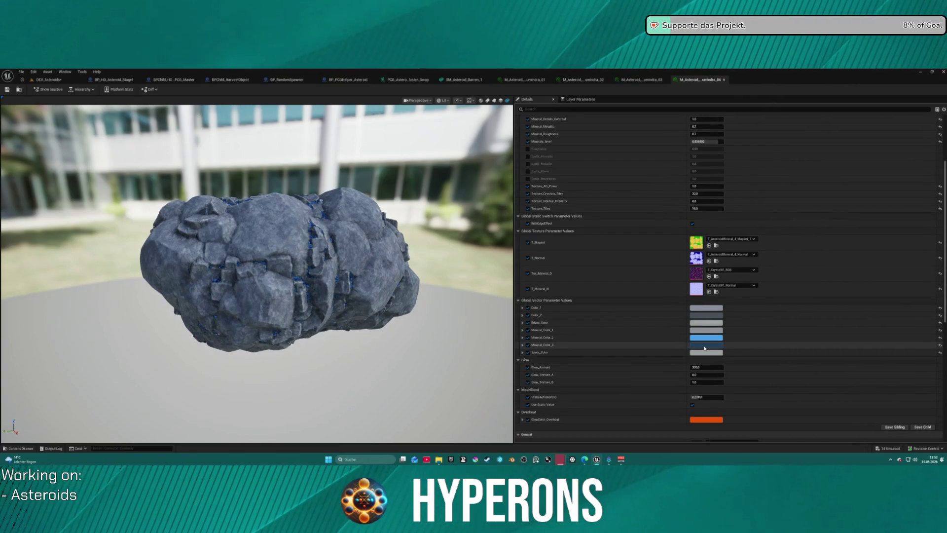
Step: Change Mineral_Color_3 to teal and confirm it
click(694, 345)
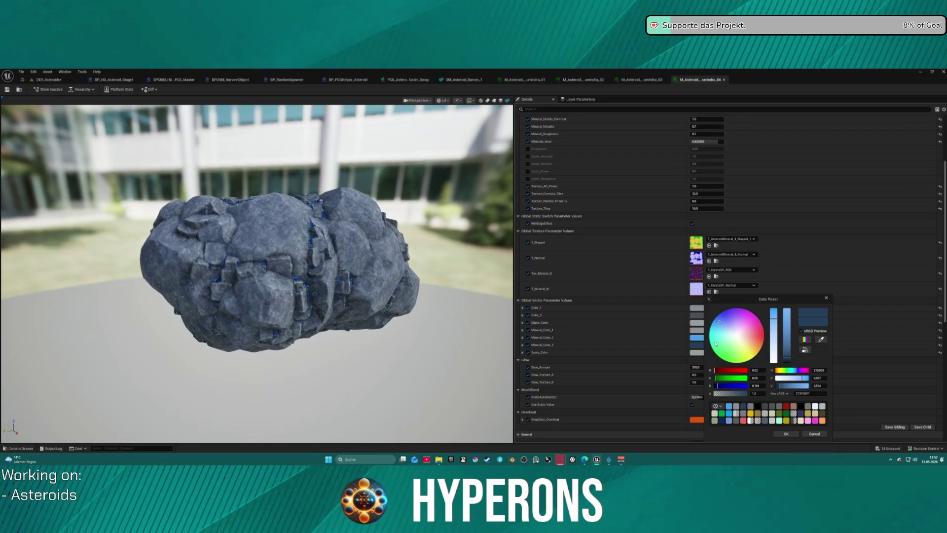
click(716, 344)
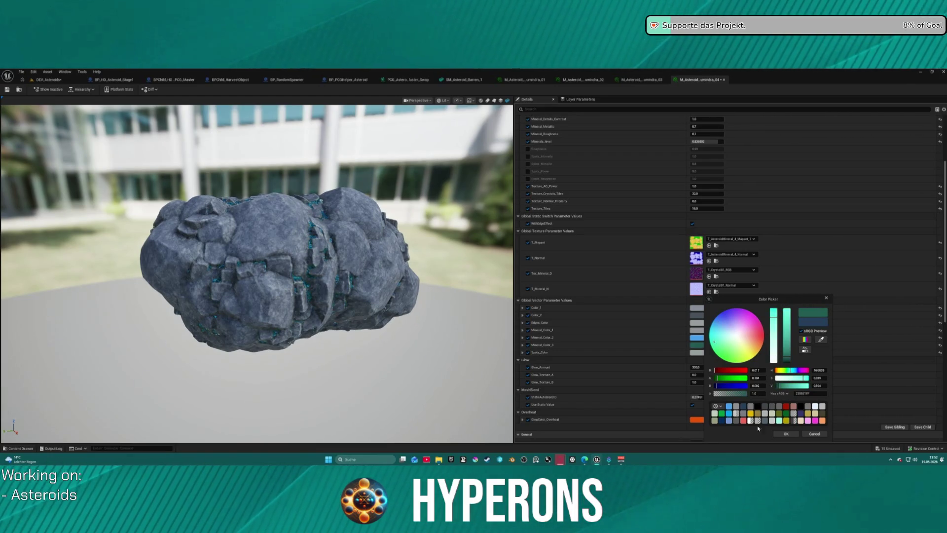
scroll(301, 285, up, 5)
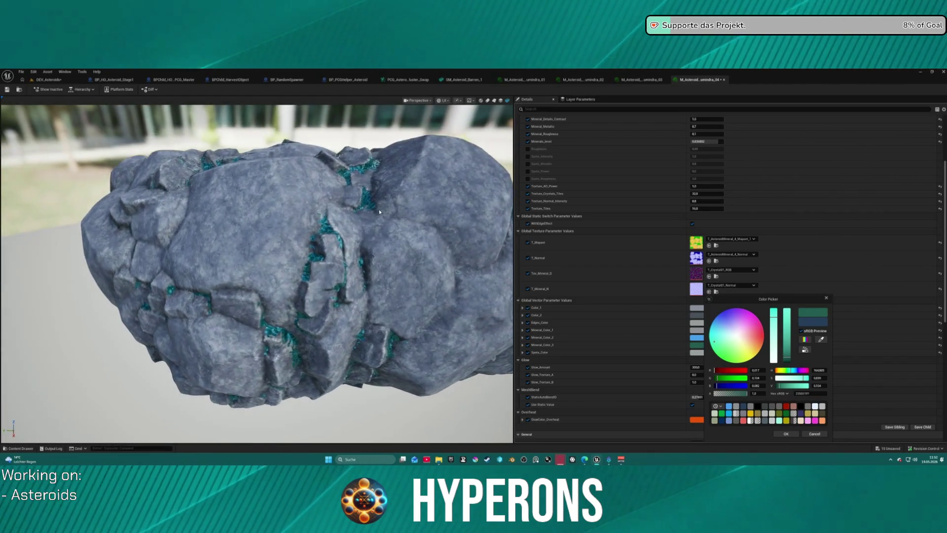
scroll(379, 209, up, 3)
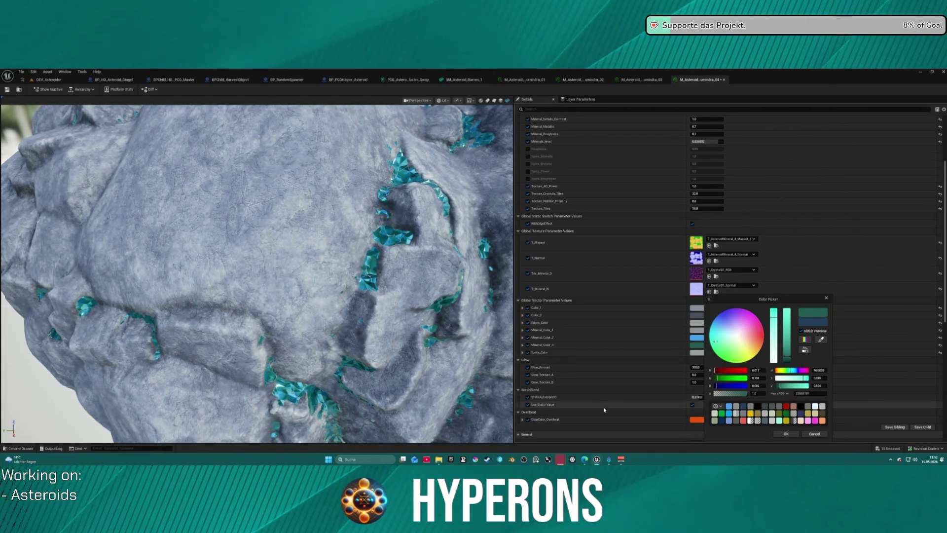
click(786, 433)
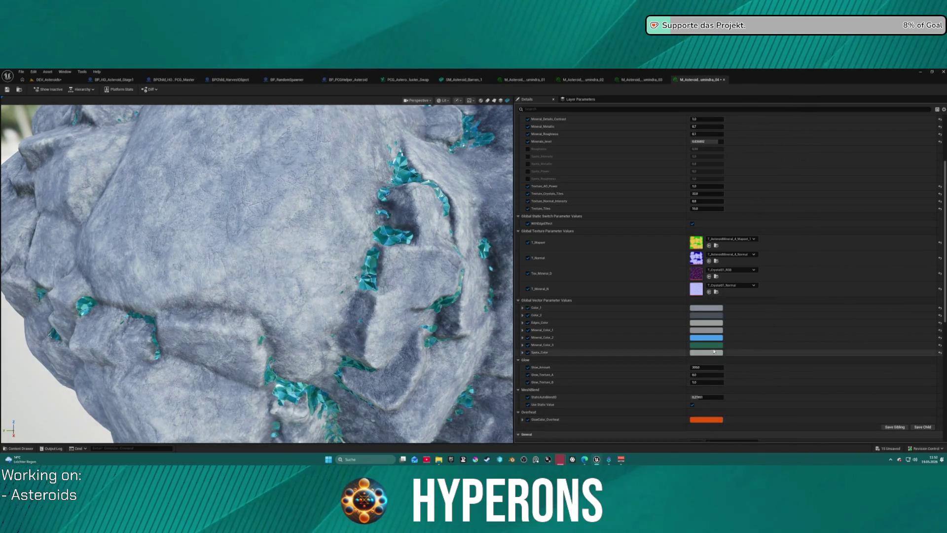
Step: Make Mineral_Color_2 a slightly greener, darker cyan
click(721, 337)
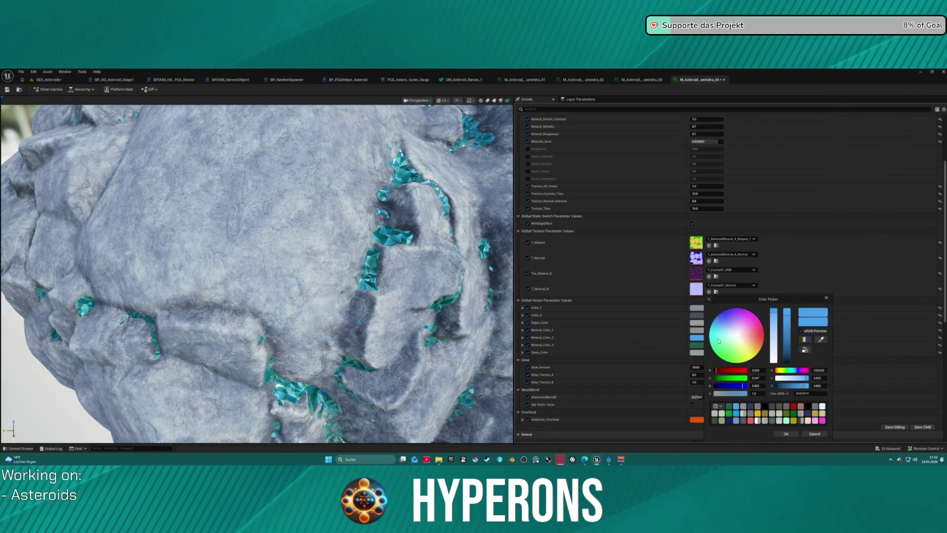
click(714, 336)
mouse_move(711, 336)
mouse_down()
mouse_move(712, 346)
mouse_move(714, 327)
mouse_up()
click(786, 433)
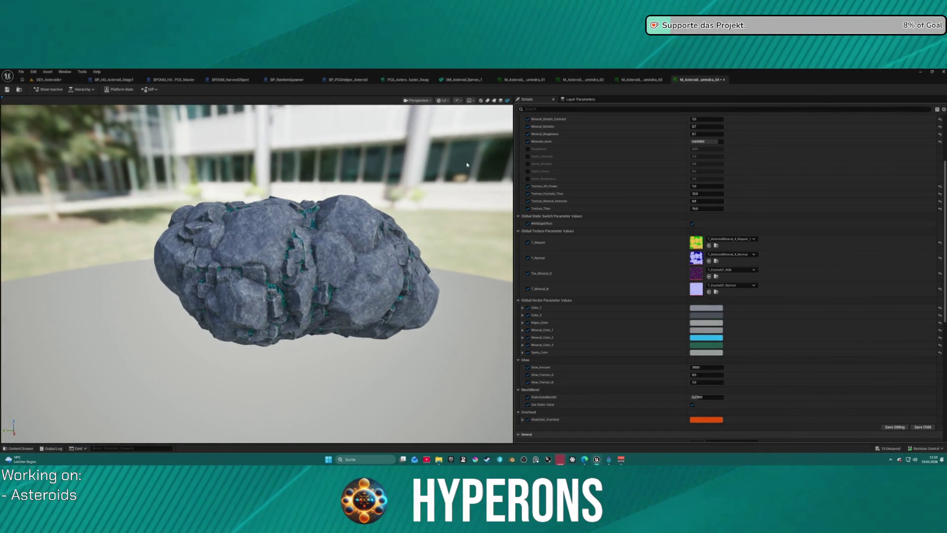
Step: Open M_Asteroid_M_Aetherium_04 from the Content Drawer
key(ctrl+space)
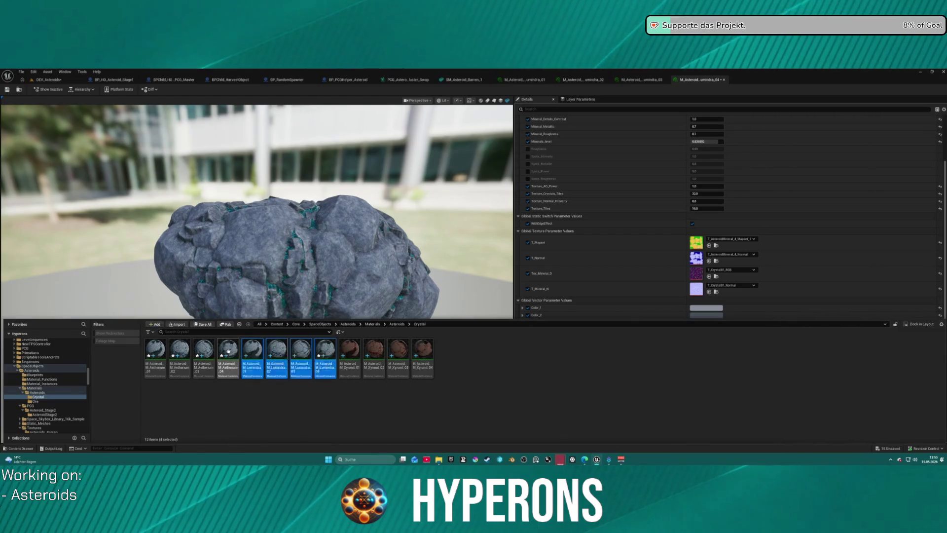
double_click(228, 350)
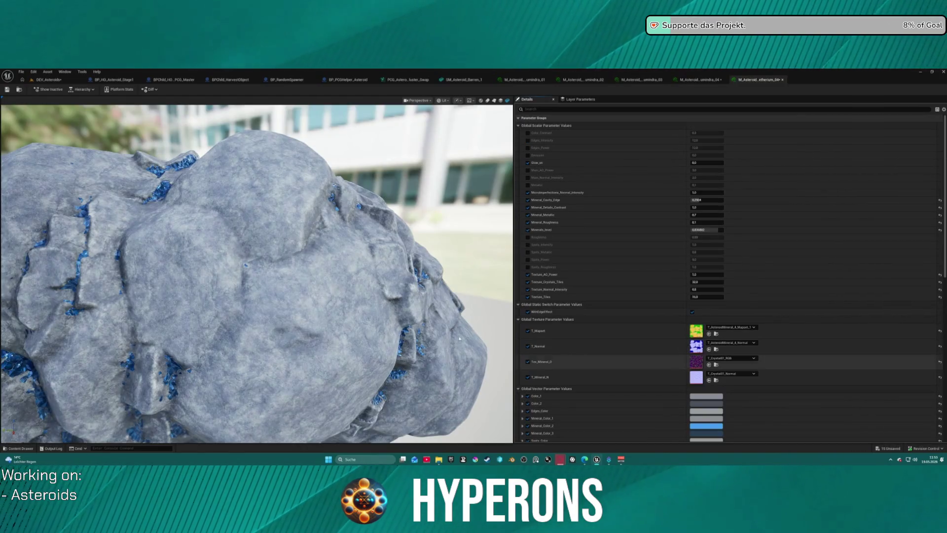
scroll(81, 193, down, 10)
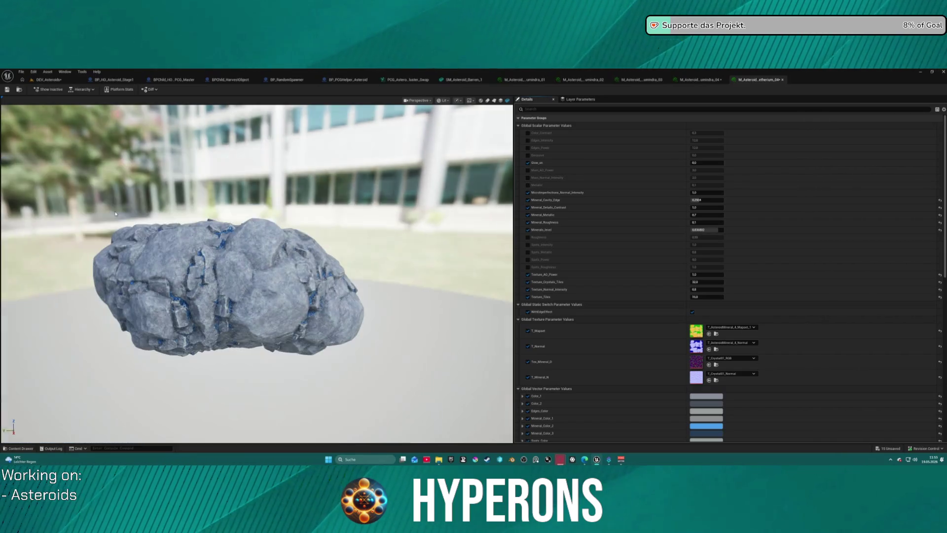
Step: Compare the Aetherium 04 and Umindra 04 materials, then cycle back through Umindra 03, 02 and 01
scroll(84, 186, up, 4)
click(711, 79)
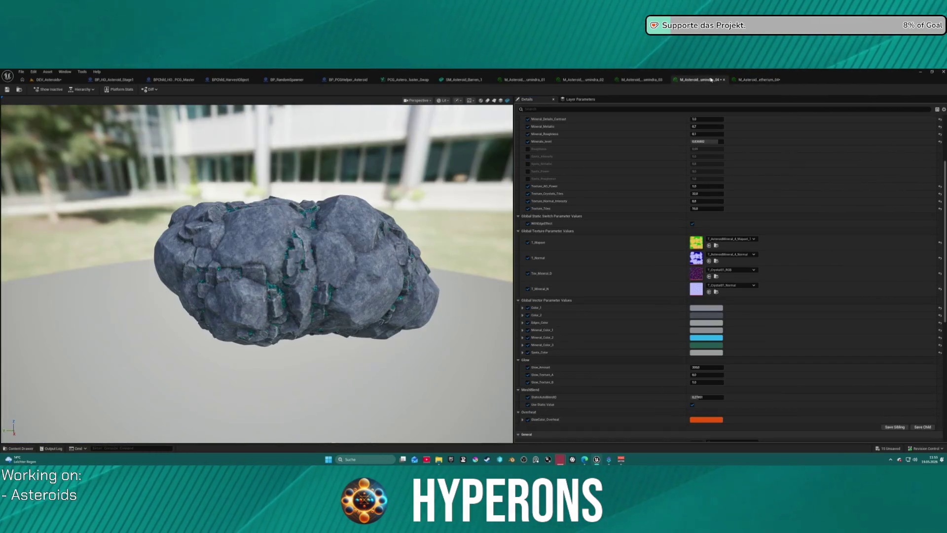
click(755, 80)
click(755, 80)
click(706, 79)
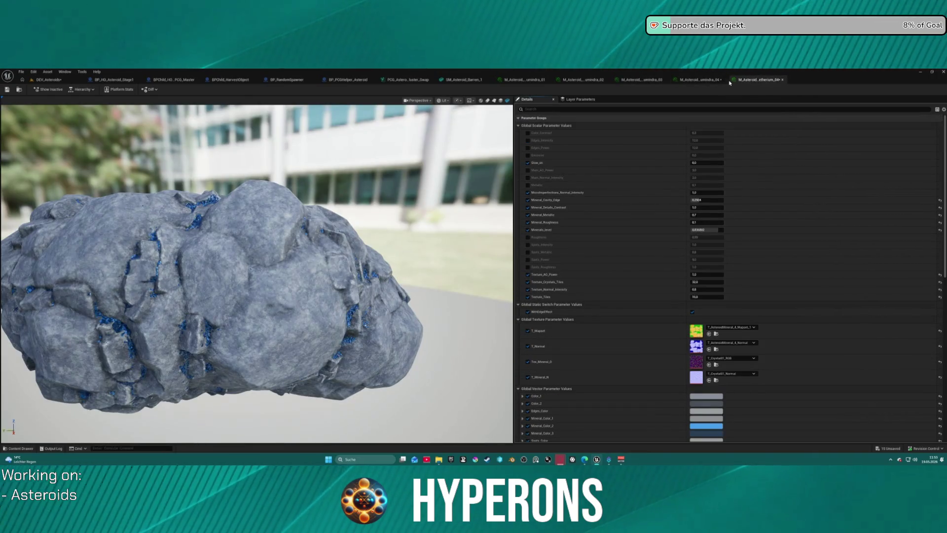
scroll(624, 363, down, 2)
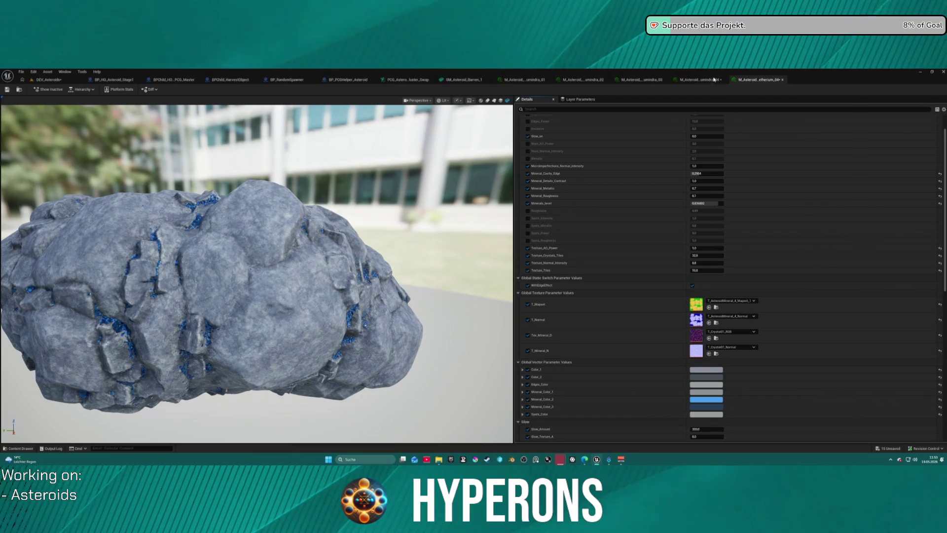
scroll(556, 252, down, 3)
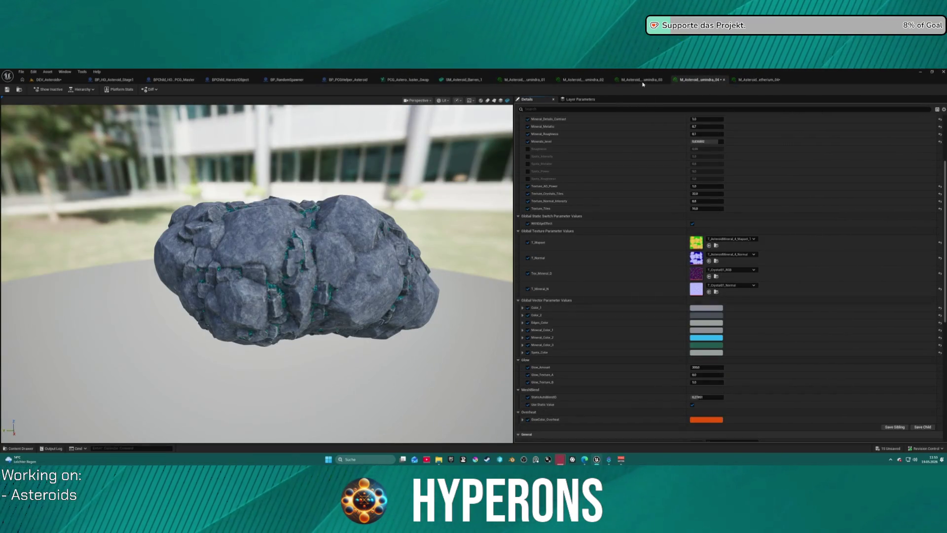
key(ctrl+shift+Tab)
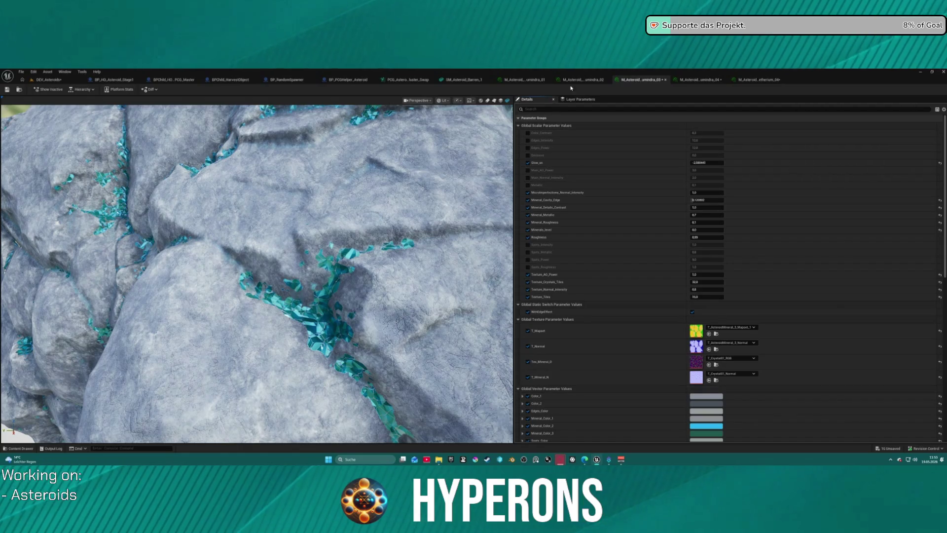
key(ctrl+shift+Tab)
key(ctrl+shift+Tab)
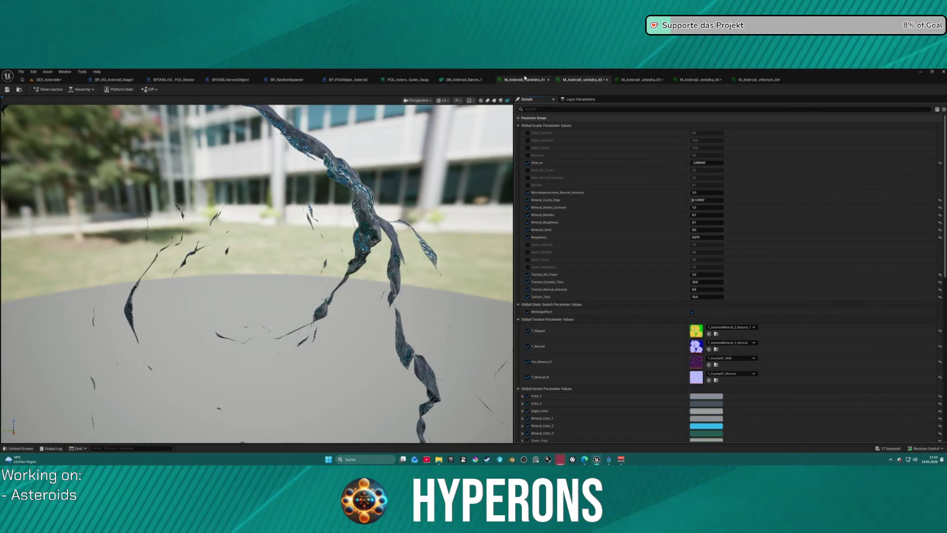
key(ctrl+z)
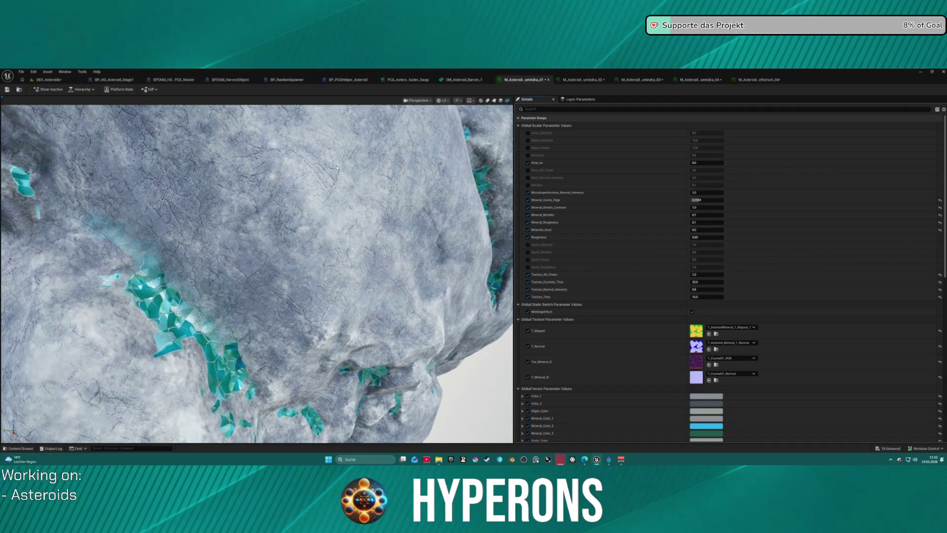
Step: Close the other material editors so only Umindra 01 stays open
click(783, 79)
click(721, 80)
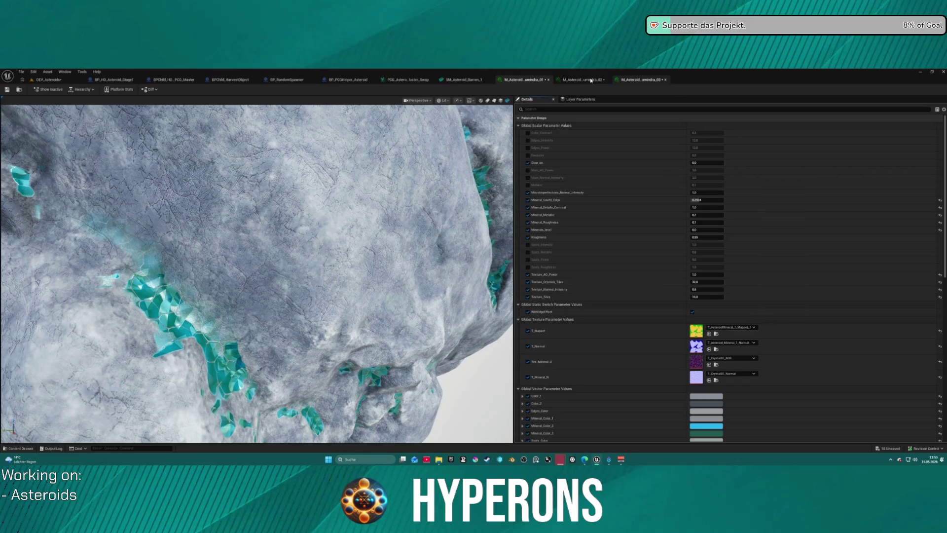
scroll(323, 332, down, 10)
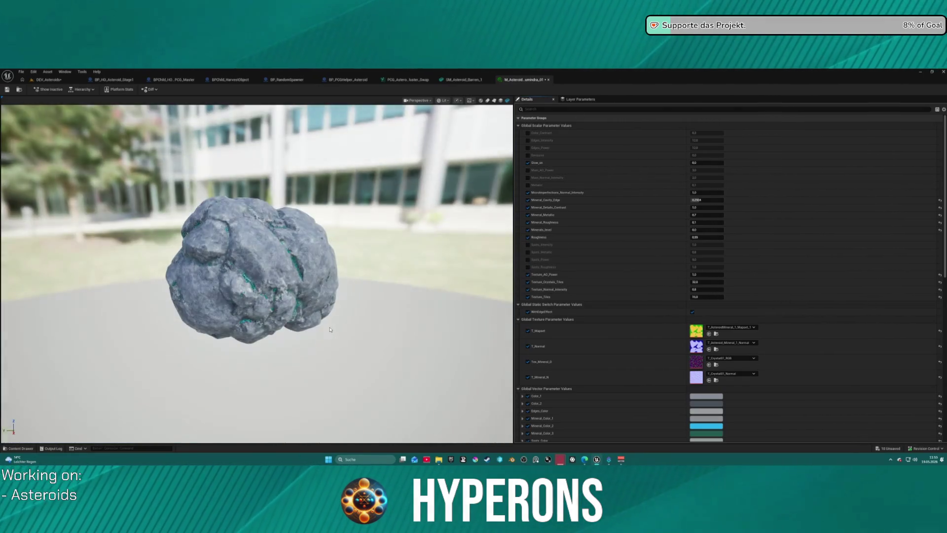
scroll(284, 325, up, 5)
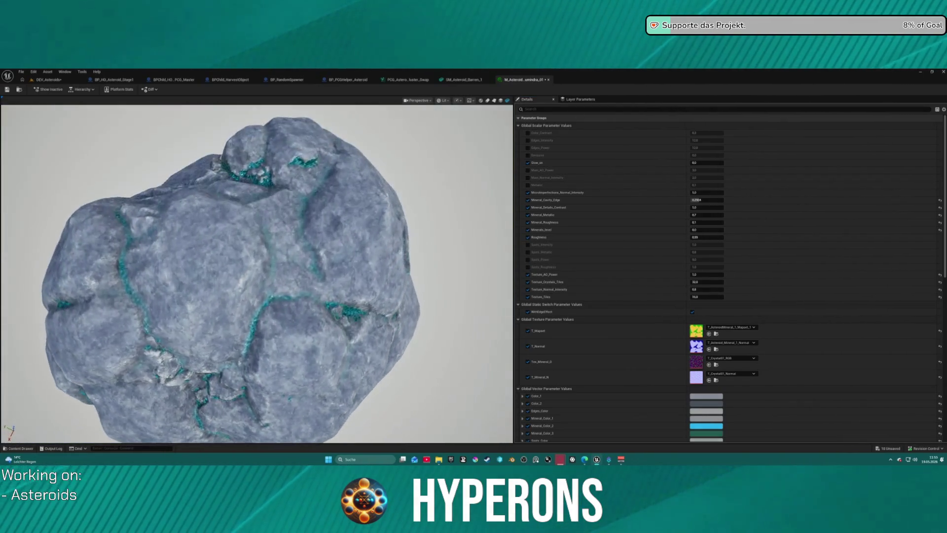
Step: Show the Crystal folder in the Content Drawer and select Lumindra_01 through Lumindra_04
key(ctrl+space)
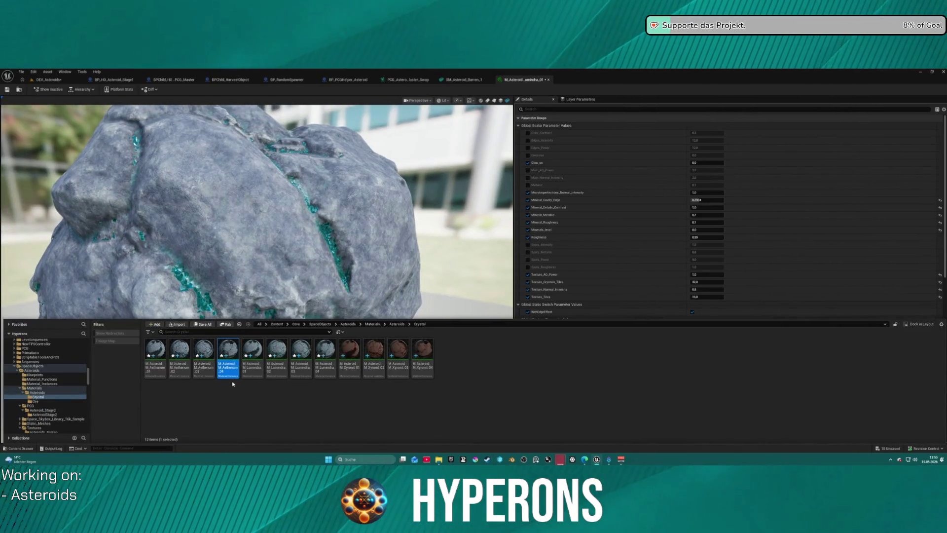
mouse_move(227, 376)
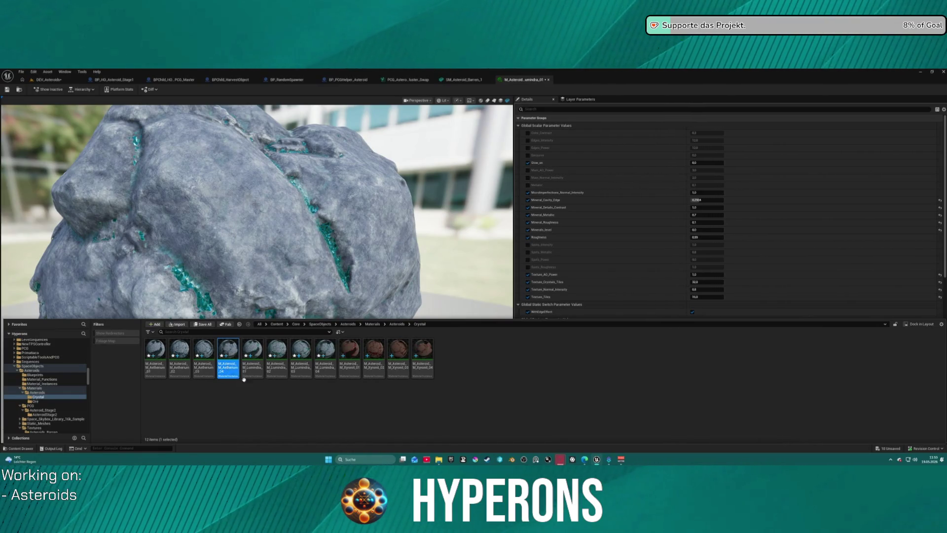
right_click(227, 372)
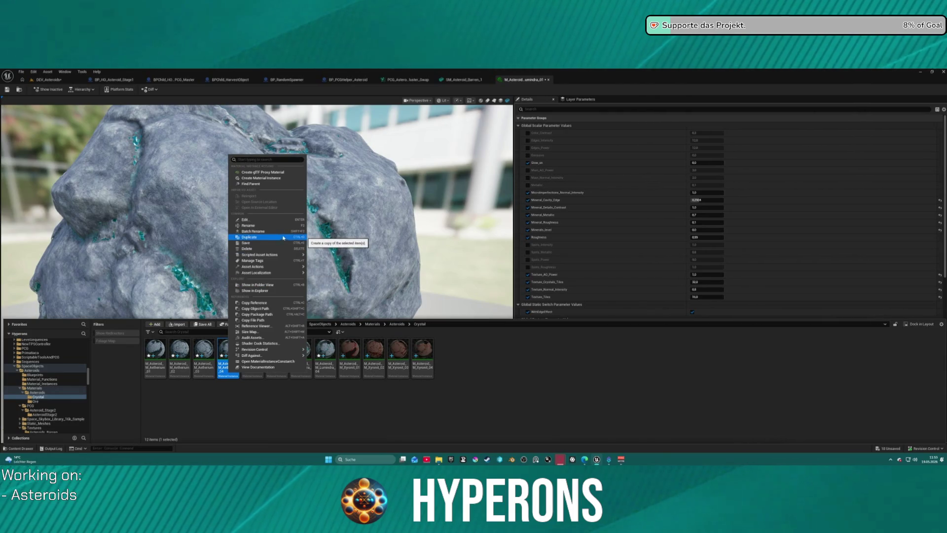
click(272, 368)
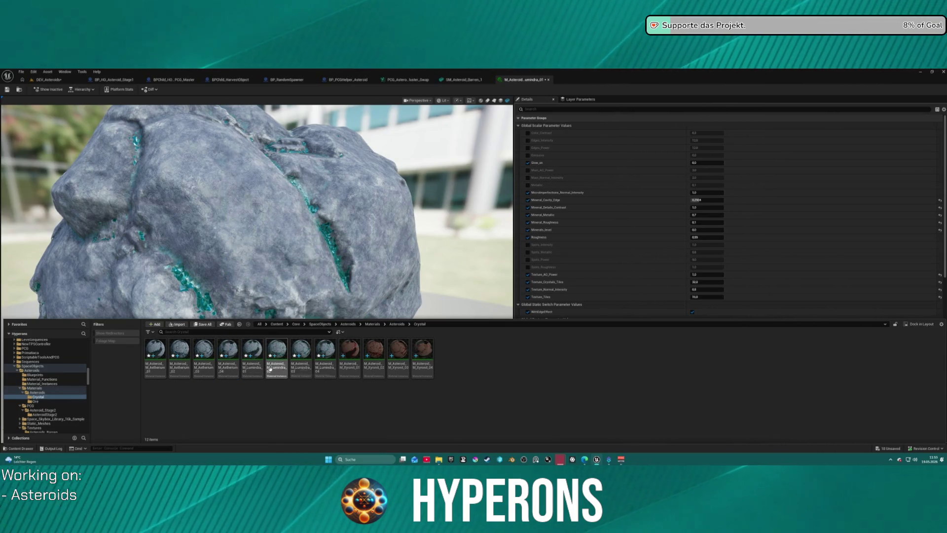
click(252, 368)
shift+click(325, 365)
right_click(325, 365)
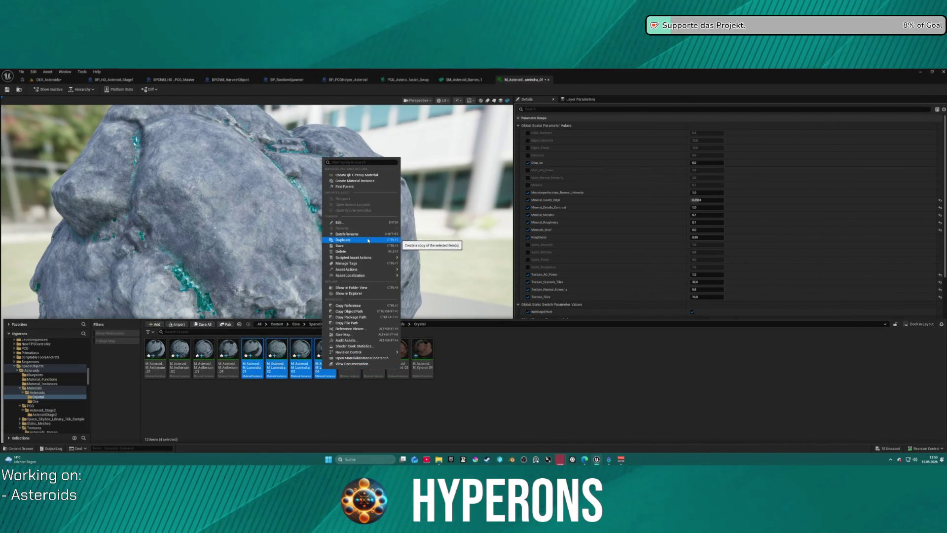
click(501, 373)
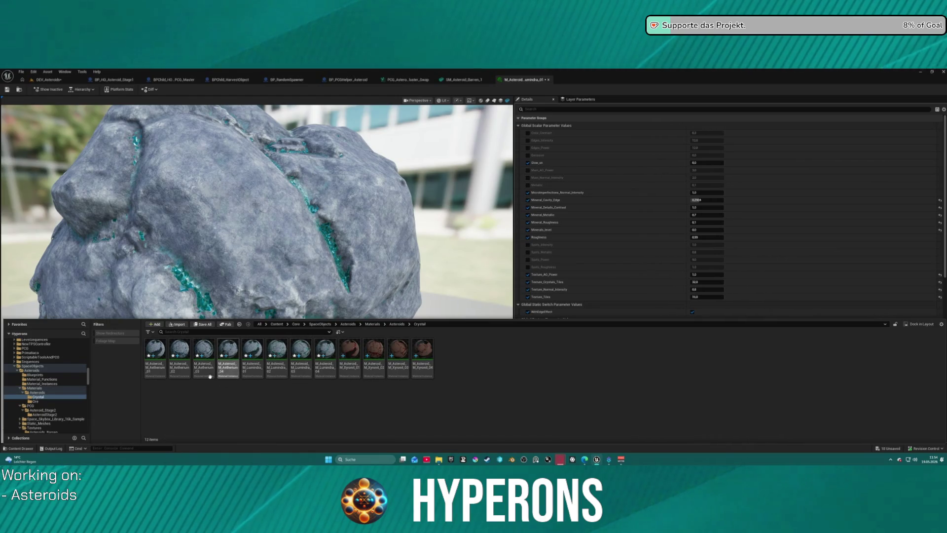
Step: Duplicate the four Lumindra instances and start a Batch Rename on the new copies
mouse_move(224, 371)
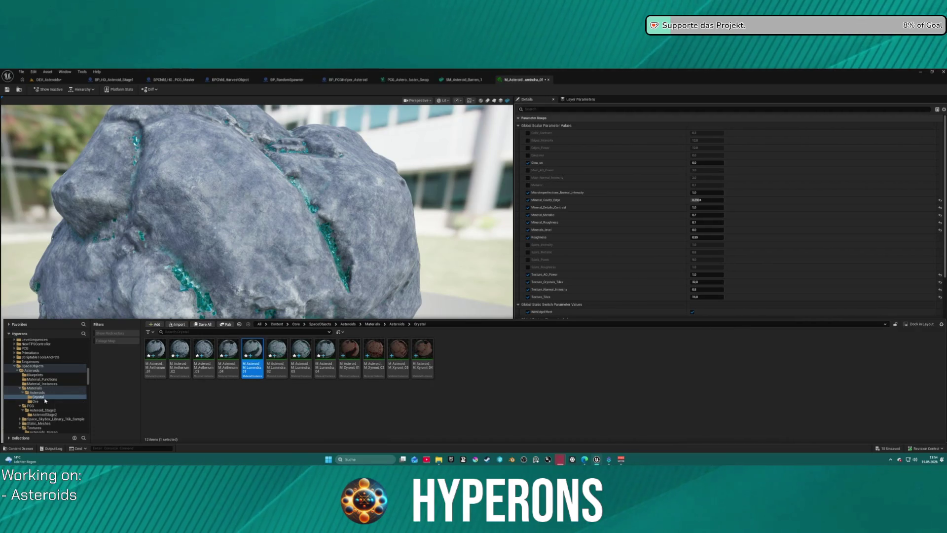
shift+click(326, 353)
right_click(328, 353)
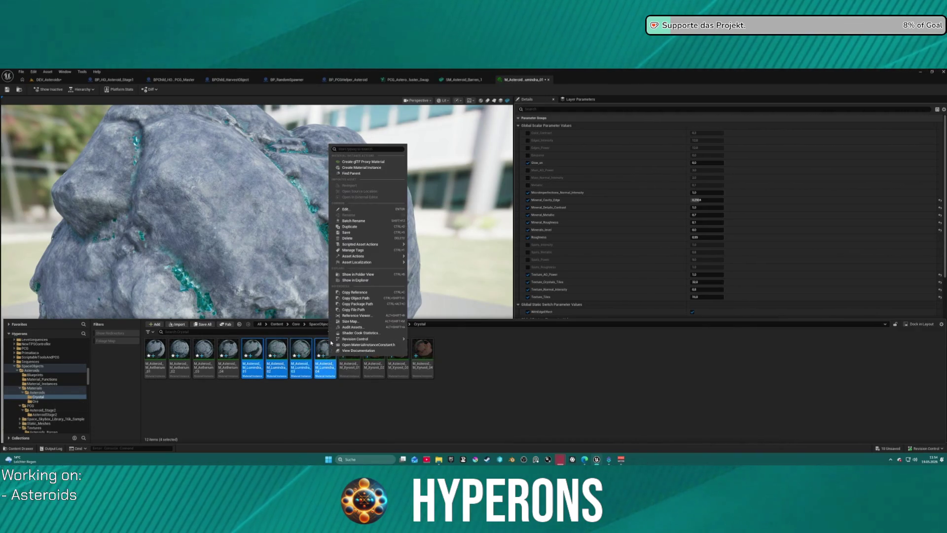
click(375, 232)
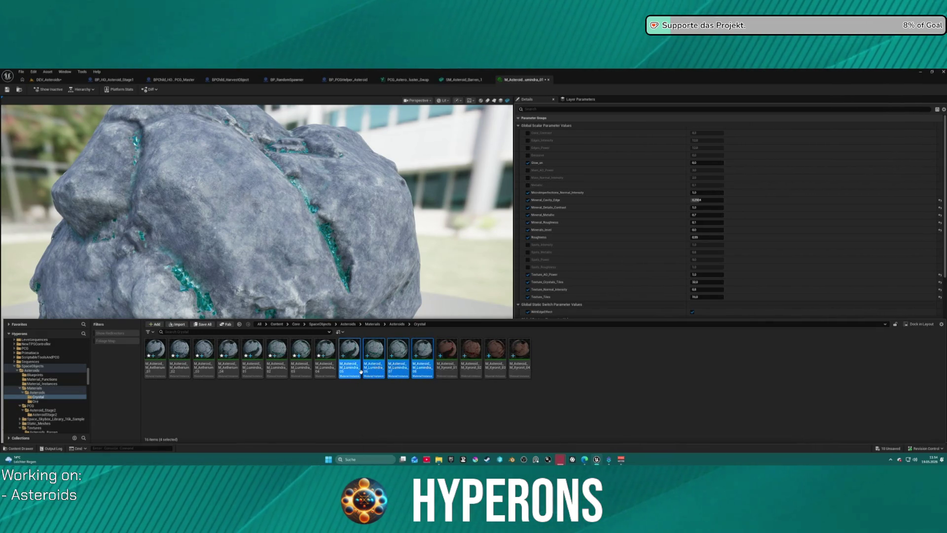
right_click(361, 371)
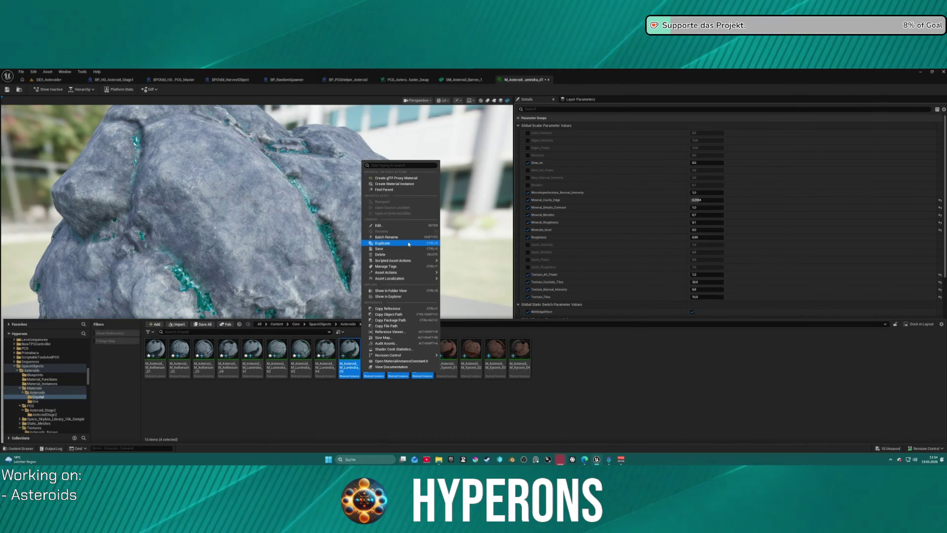
click(392, 237)
text(Luminsha)
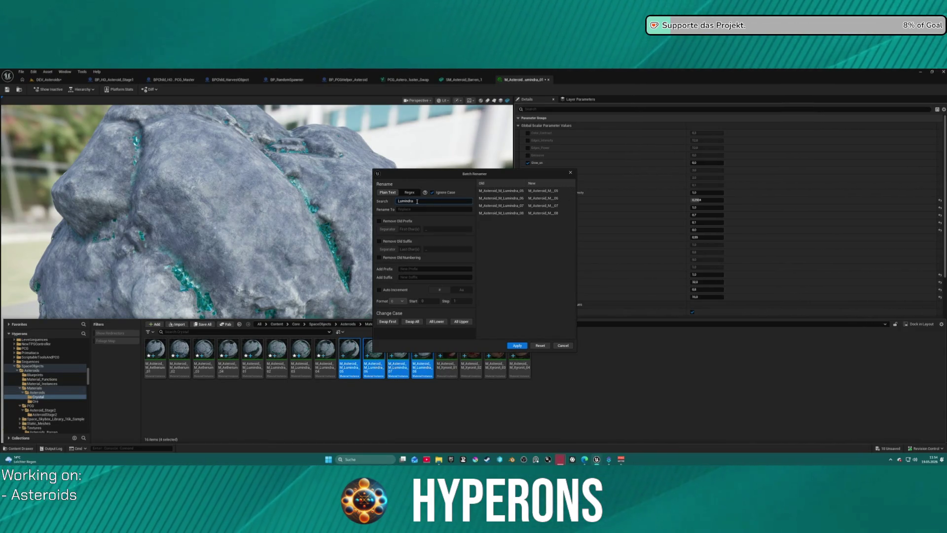
Step: Batch rename the copies from Lumindra to Nebulite with 00 numbering starting at 1
text(Nebulite)
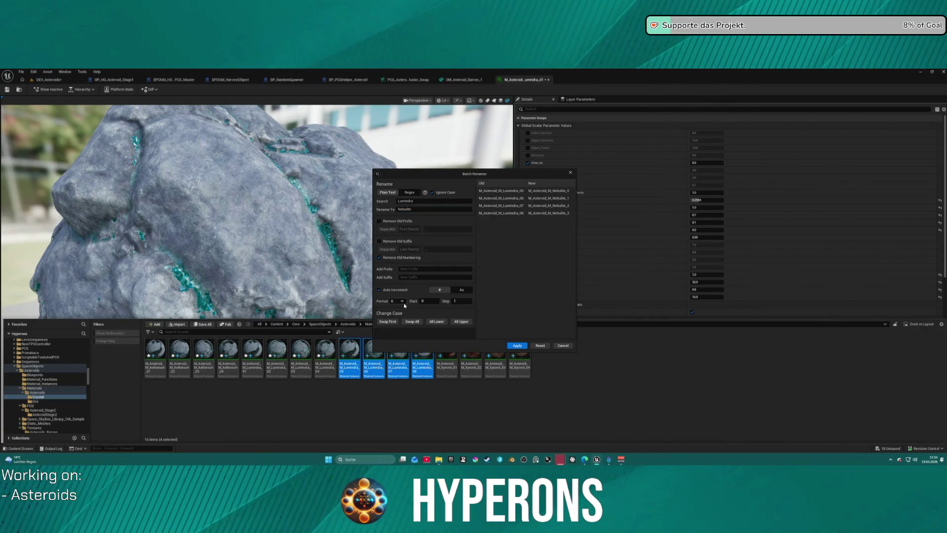
click(402, 301)
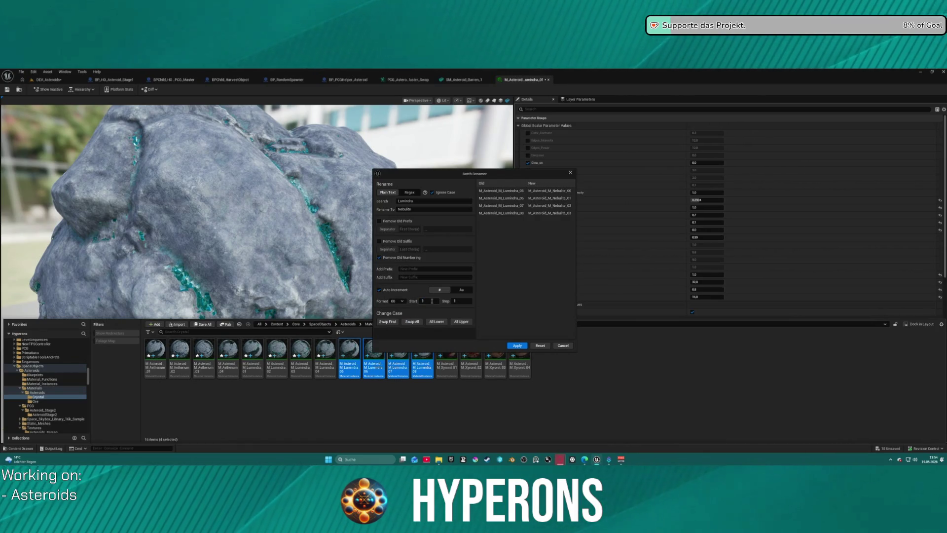
click(517, 345)
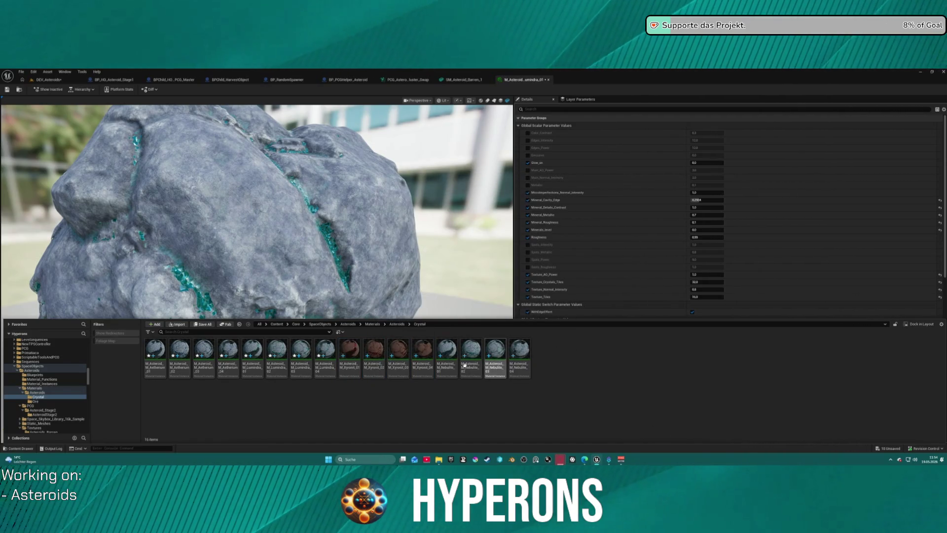
click(446, 352)
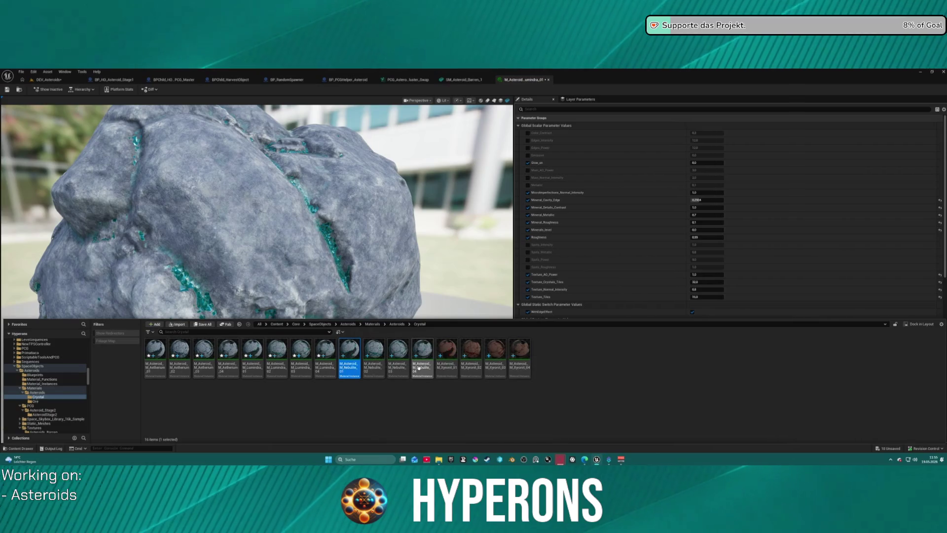
Step: Select M_Asteroid_M_Nebulite_01 through _04 and open all four for editing
mouse_move(418, 368)
click(592, 386)
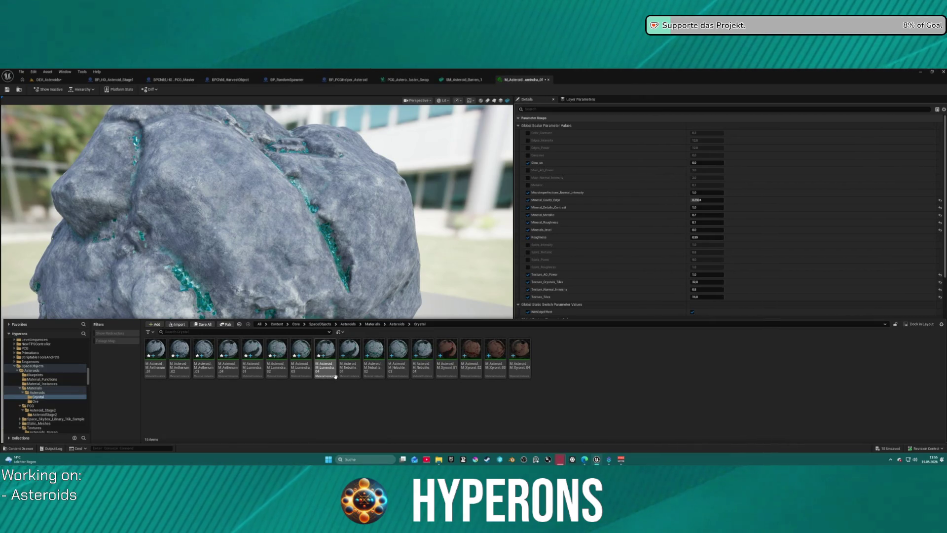
click(349, 356)
shift+click(446, 360)
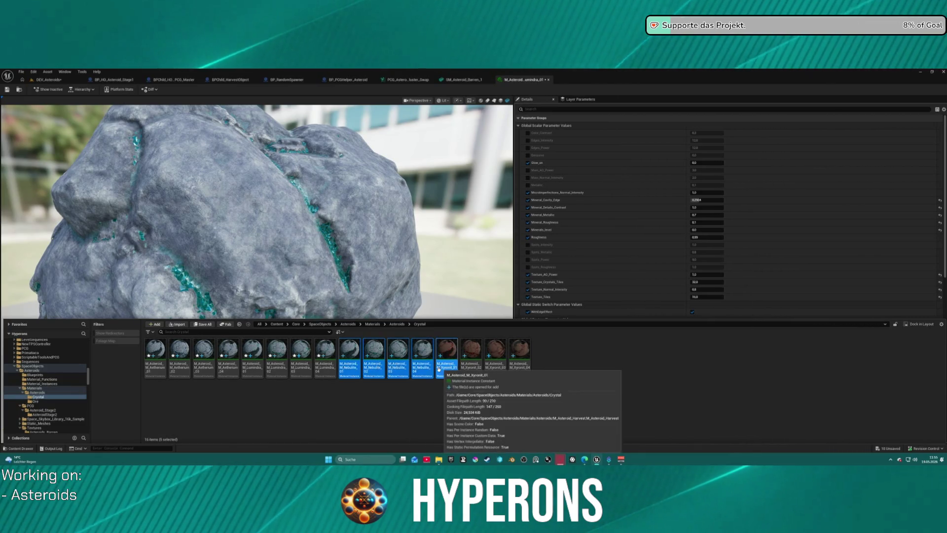
click(433, 410)
click(350, 355)
shift+click(422, 355)
right_click(418, 352)
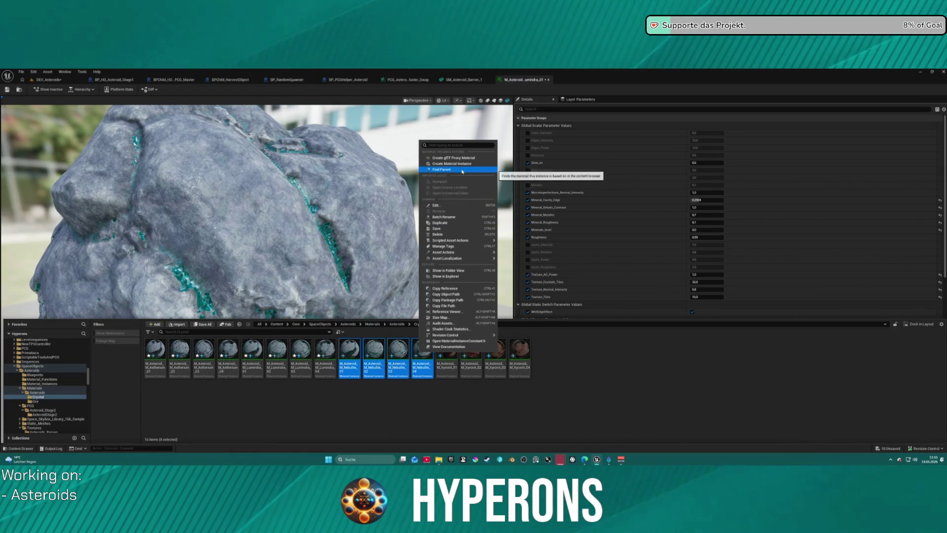
click(457, 206)
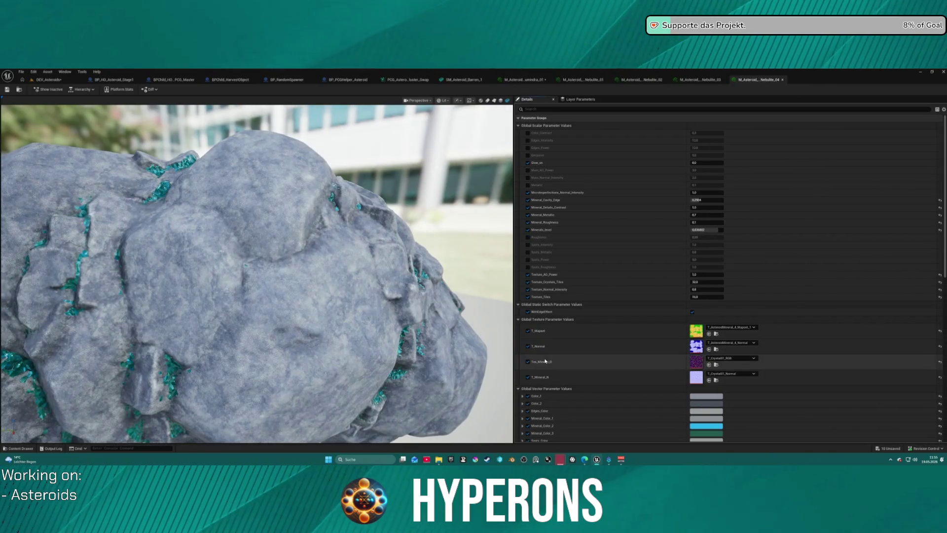
Step: Open the Obsidian material instance from the Ore folder in its own editor tab
scroll(230, 232, down, 6)
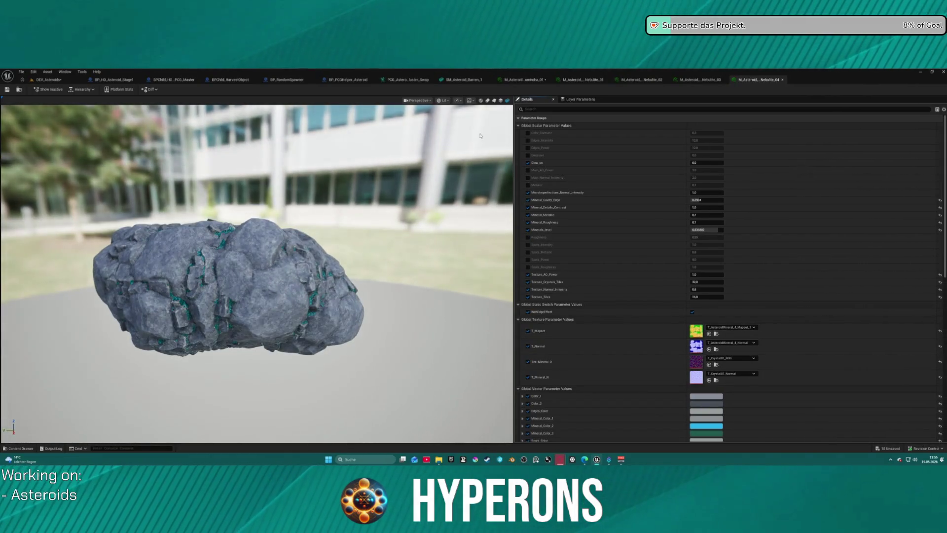
click(18, 449)
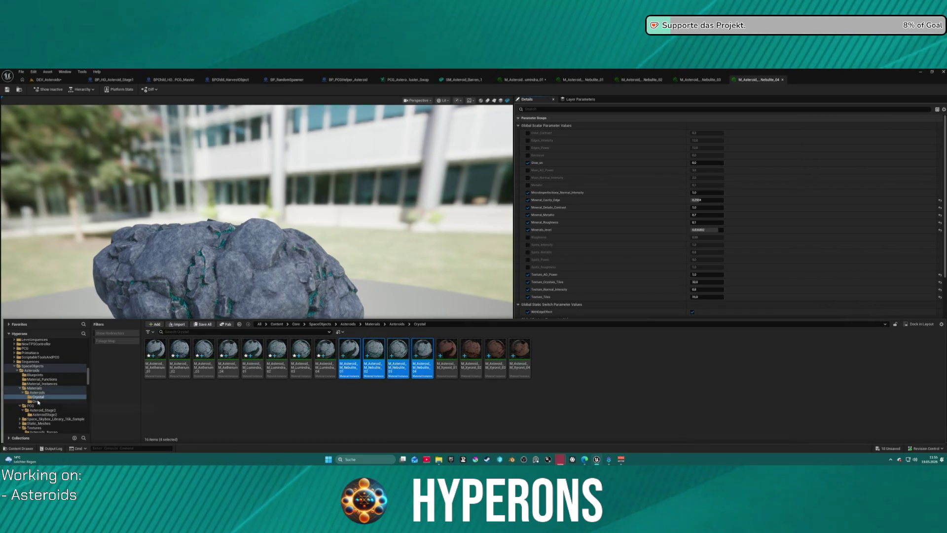
click(37, 401)
click(253, 351)
scroll(637, 261, down, 5)
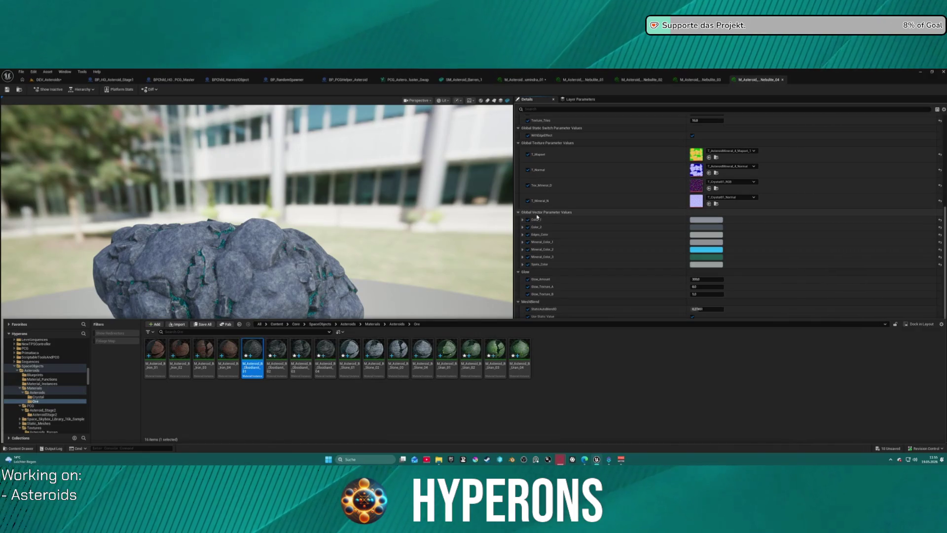
click(536, 217)
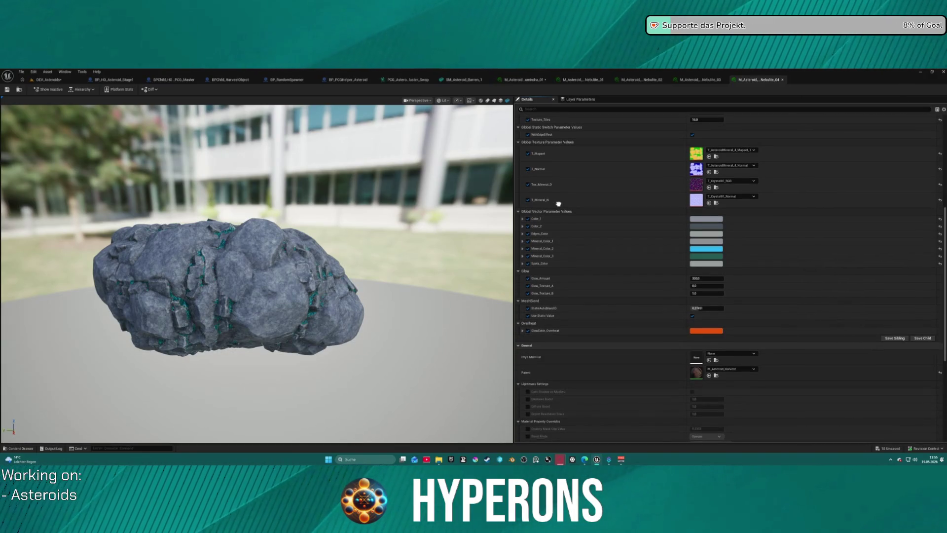
scroll(558, 218, up, 2)
key(ctrl+space)
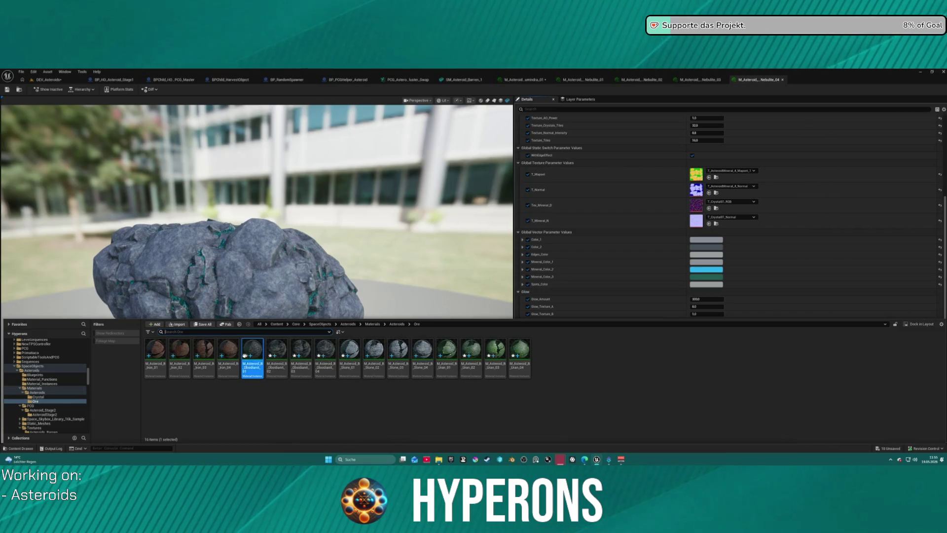
double_click(247, 354)
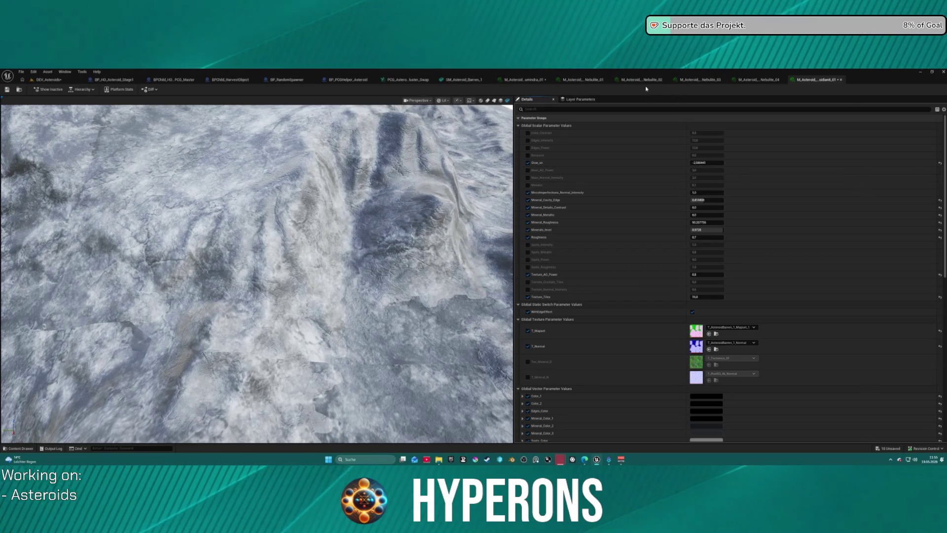
click(583, 80)
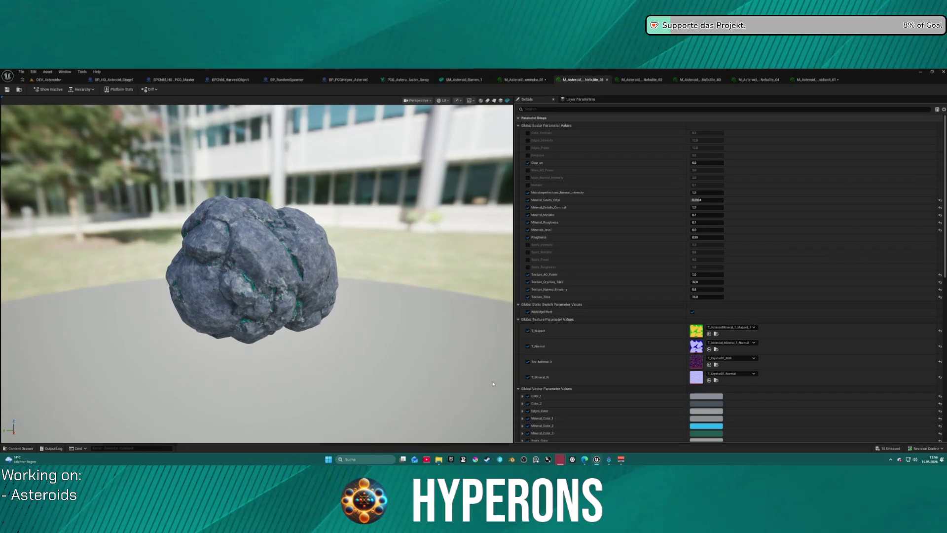
Step: Paste the obsidian's black colour values into Nebulite_01 and Nebulite_04, then orbit the darkened preview
key(ctrl+z)
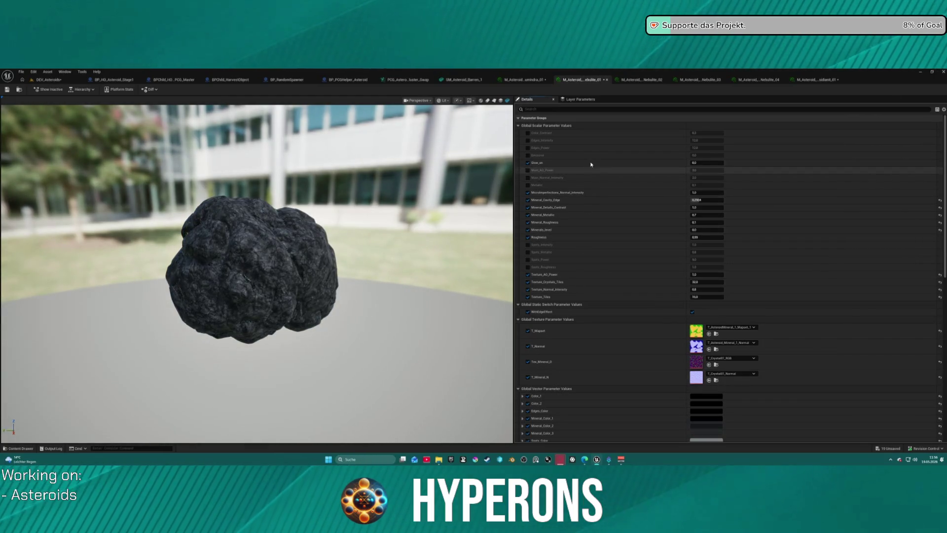
click(635, 80)
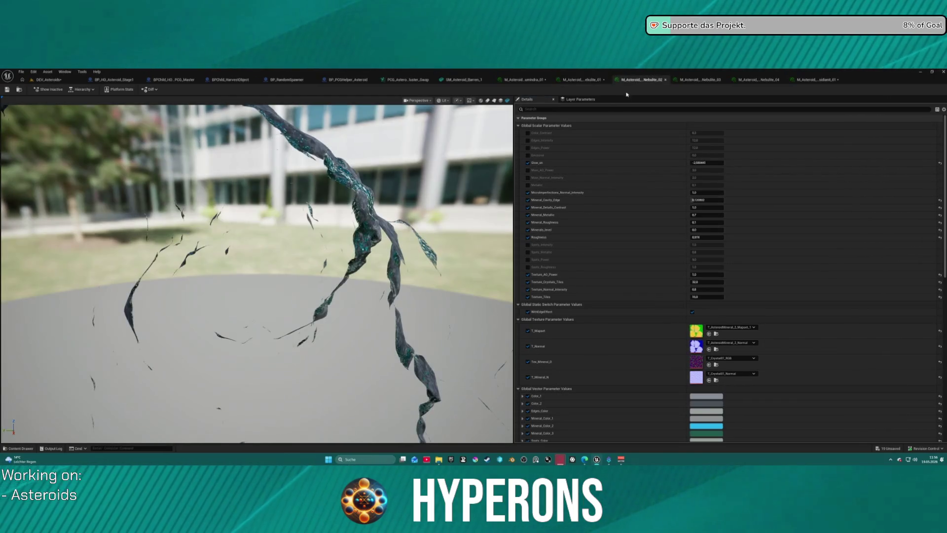
click(700, 80)
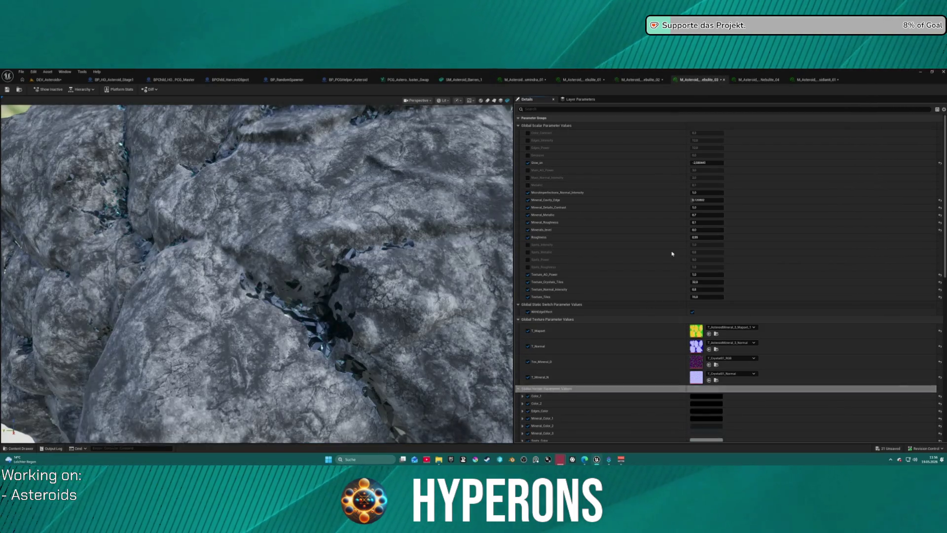
click(759, 79)
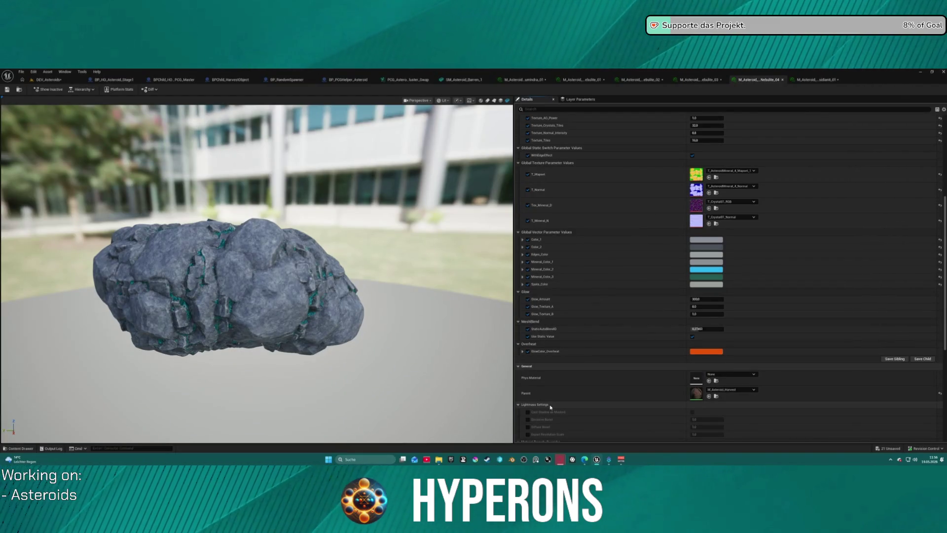
key(ctrl+z)
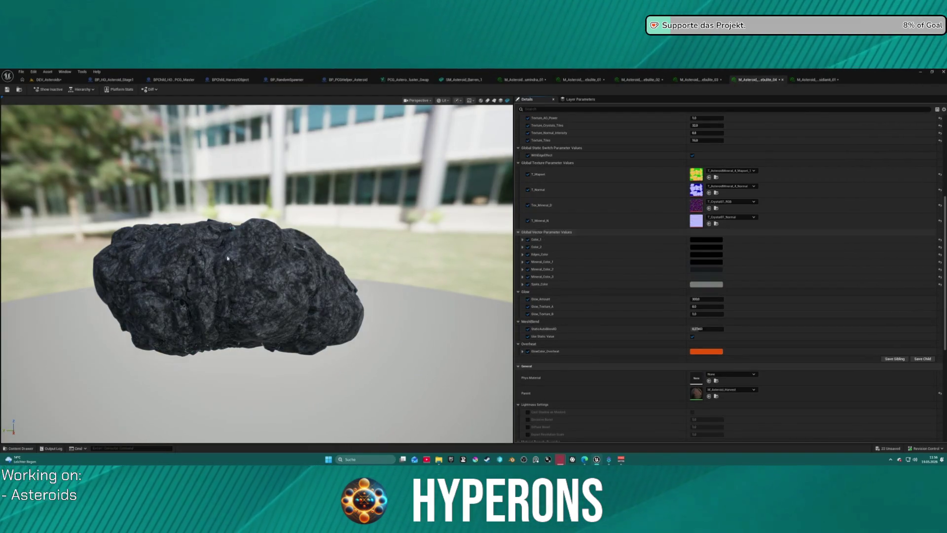
scroll(195, 261, up, 5)
scroll(195, 262, down, 5)
mouse_move(195, 261)
mouse_down()
mouse_move(103, 262)
mouse_move(183, 271)
mouse_move(229, 257)
mouse_up()
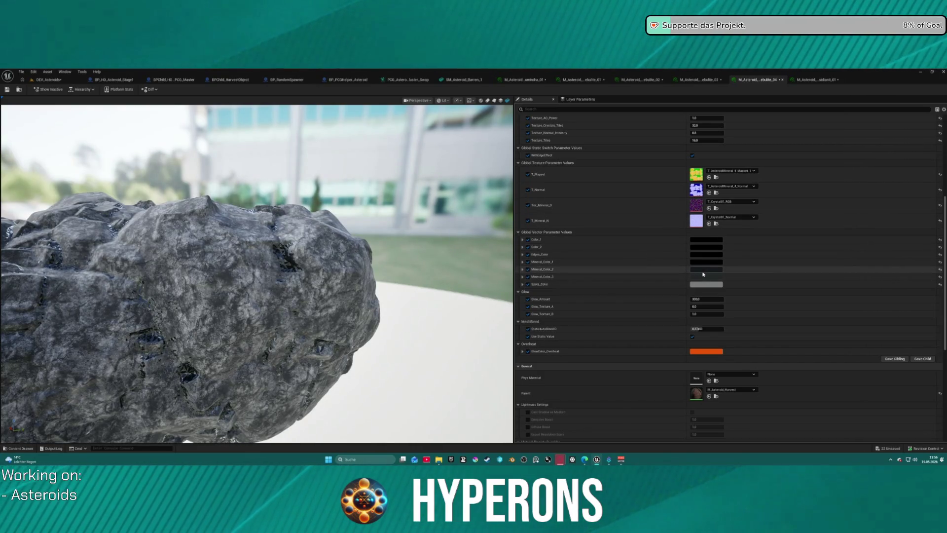
drag(257, 271, 267, 270)
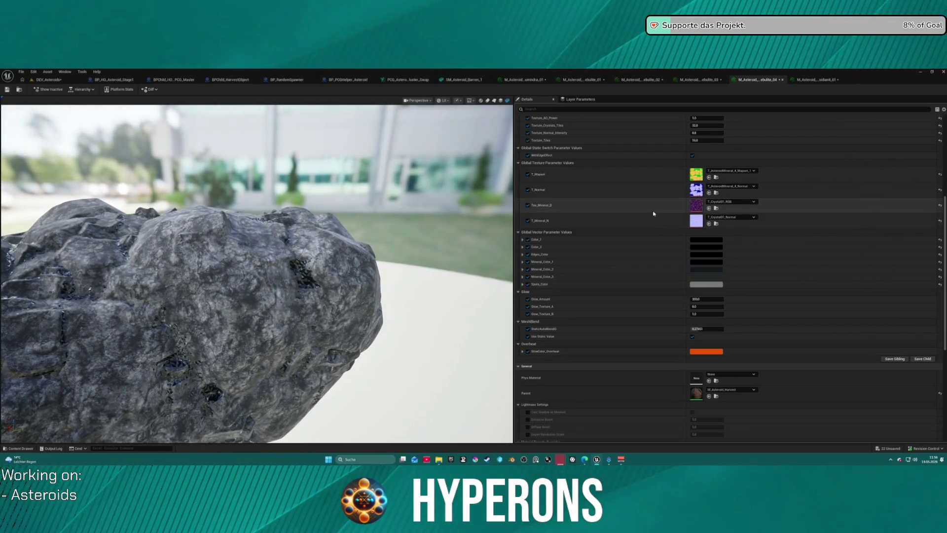
key(ctrl+space)
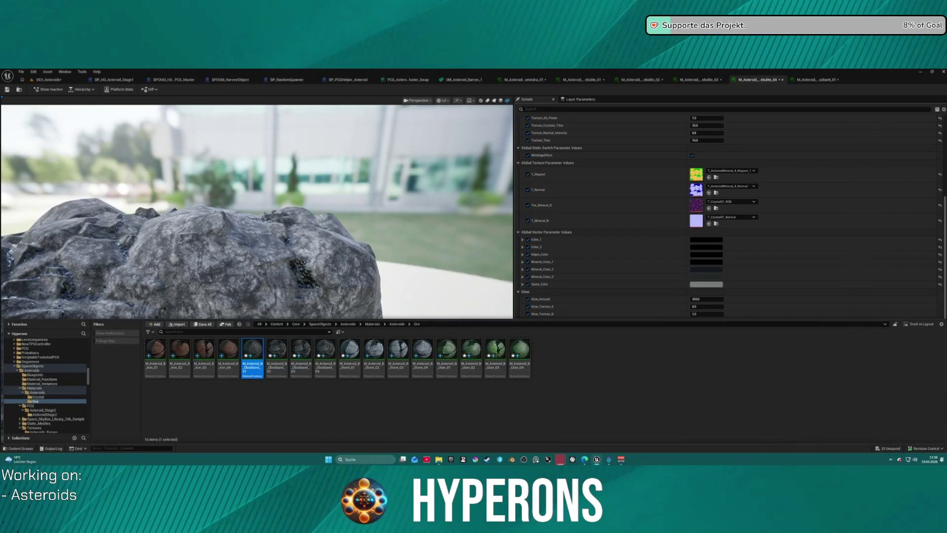
Step: Drag BPChild_HO_Crystal07_Nebulite from the RandomSpawner Crystals folder toward the level
scroll(61, 348, up, 10)
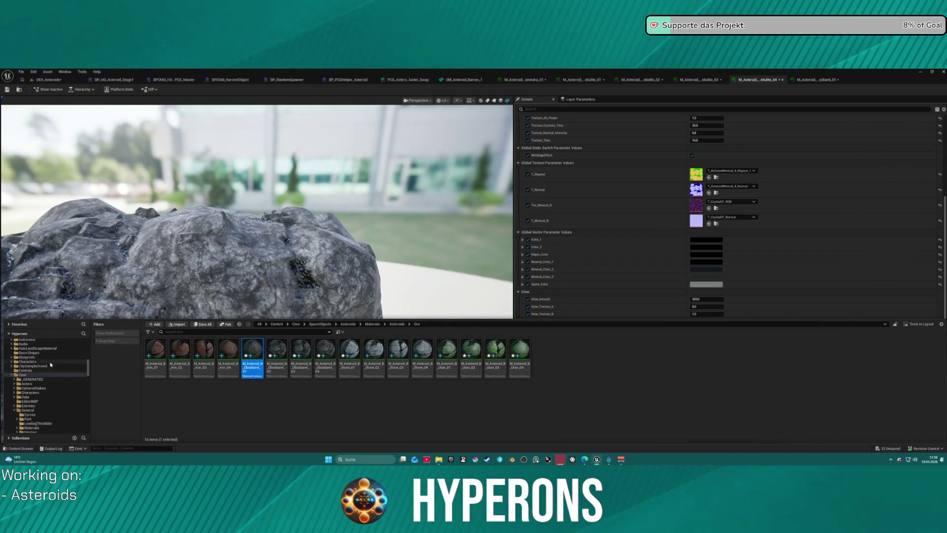
scroll(51, 365, down, 10)
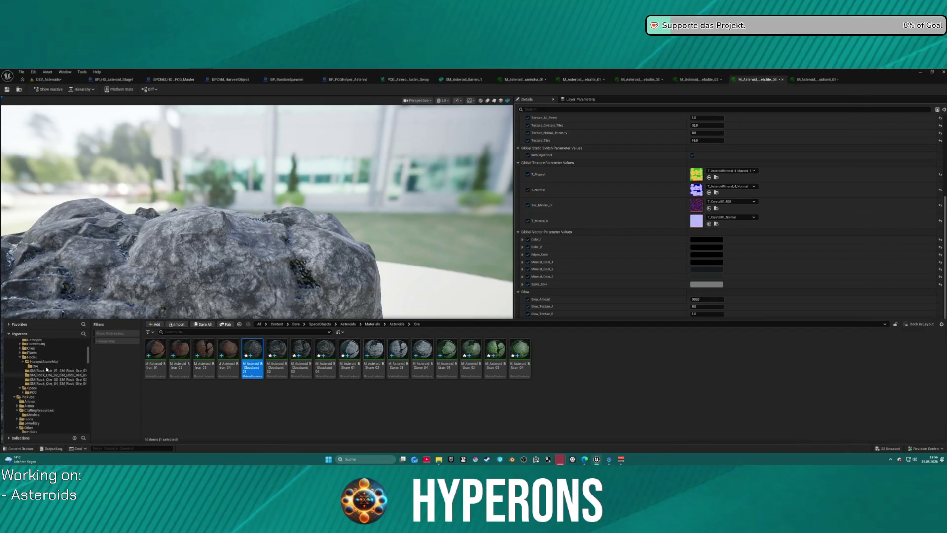
scroll(44, 384, up, 1)
click(36, 397)
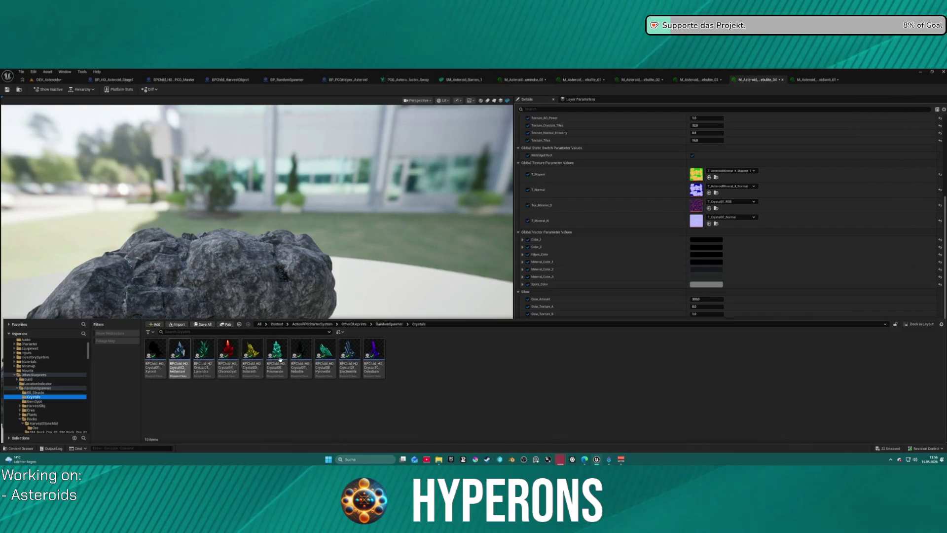
mouse_move(301, 352)
mouse_down()
mouse_move(309, 254)
mouse_move(44, 79)
mouse_move(253, 375)
mouse_up()
key(ctrl+space)
Step: Place the Crystal07 Nebulite crystal on the level floor, then focus and zoom in on it
drag(298, 331, 211, 318)
scroll(277, 328, up, 5)
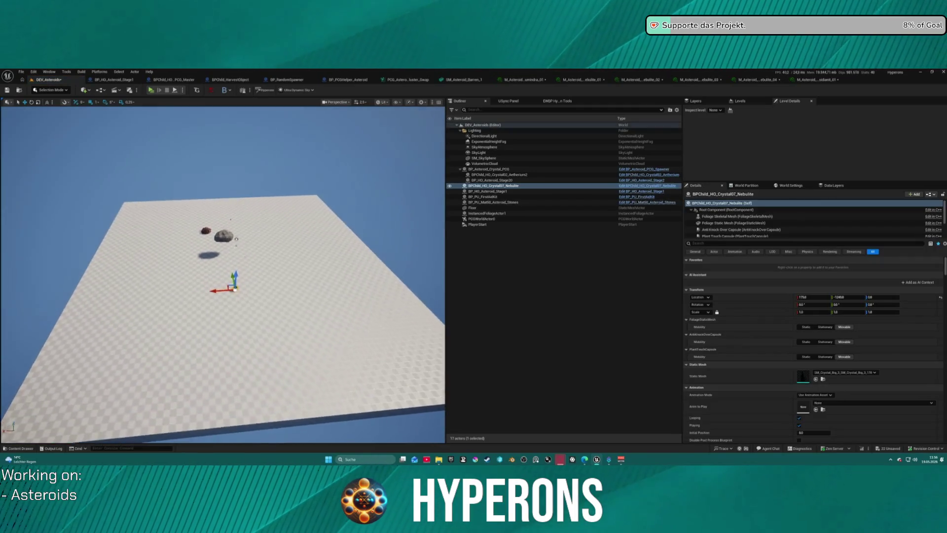
key(f)
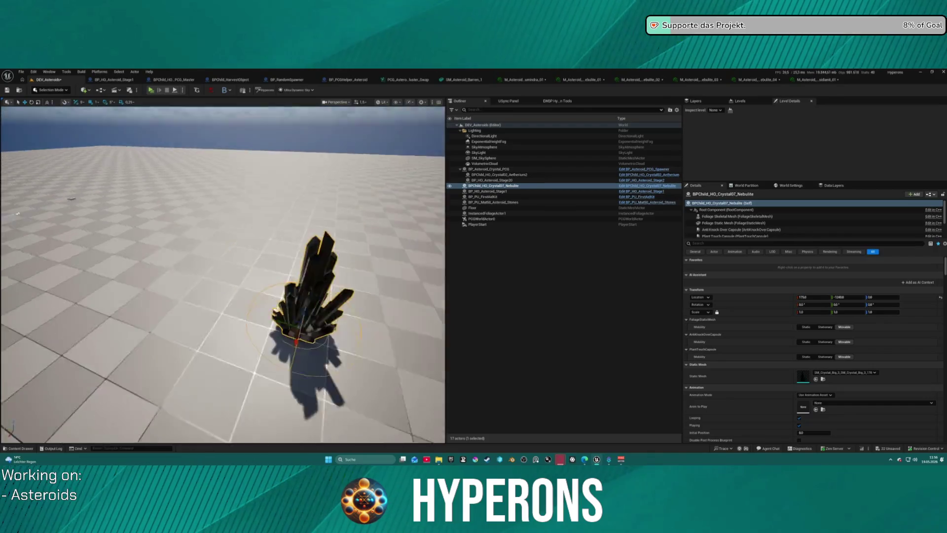
scroll(222, 276, up, 6)
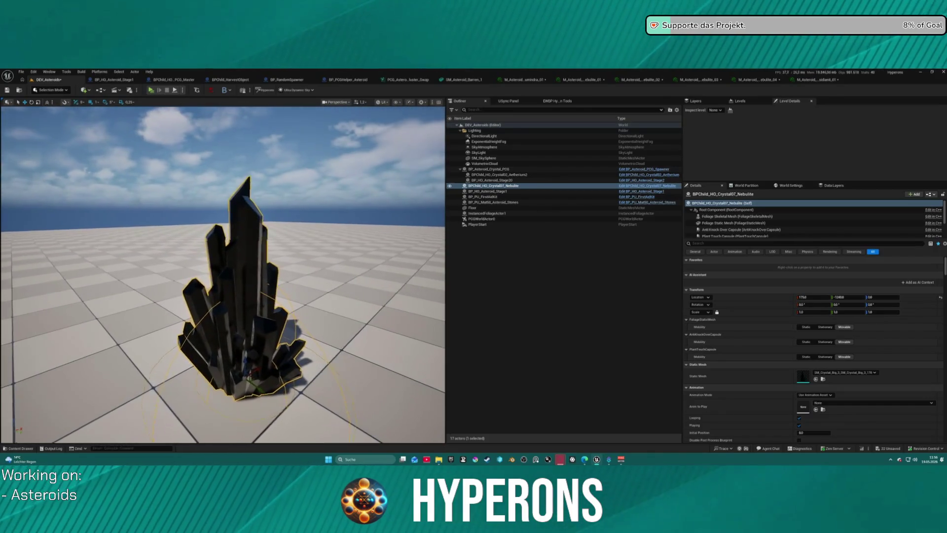
scroll(222, 275, up, 2)
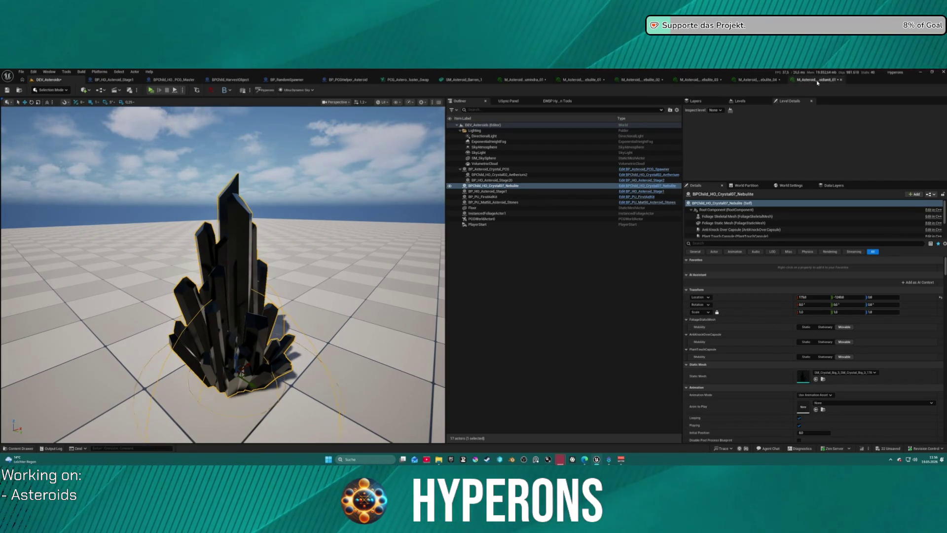
click(753, 80)
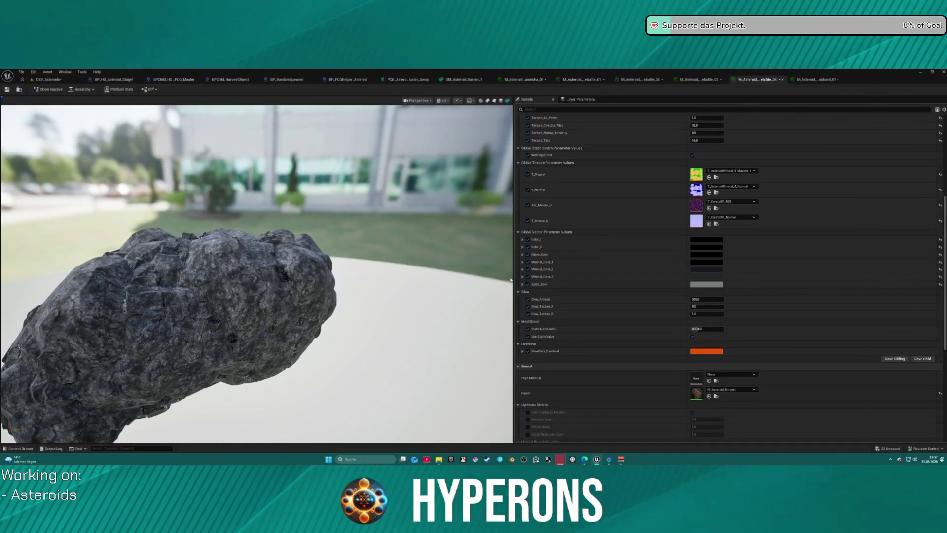
Step: Adjust Mineral_Color_1, trying near-white before settling on a dark grey
click(706, 261)
drag(791, 330, 792, 285)
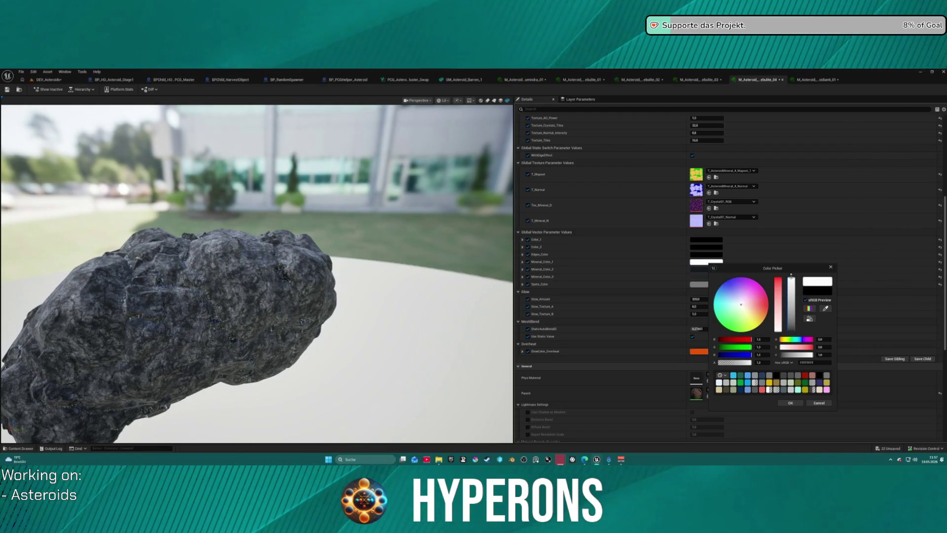
mouse_move(420, 284)
mouse_down()
mouse_move(271, 261)
mouse_move(232, 245)
mouse_up()
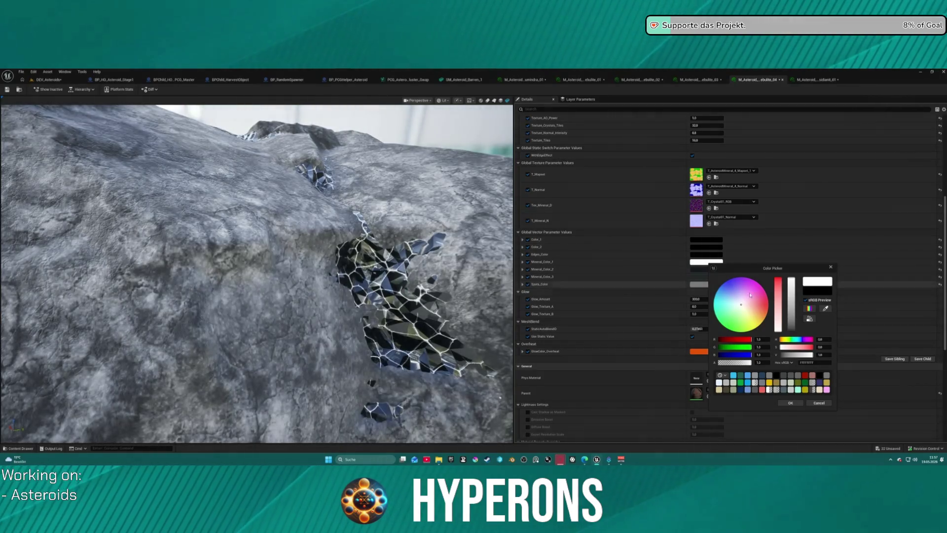
drag(790, 289, 788, 331)
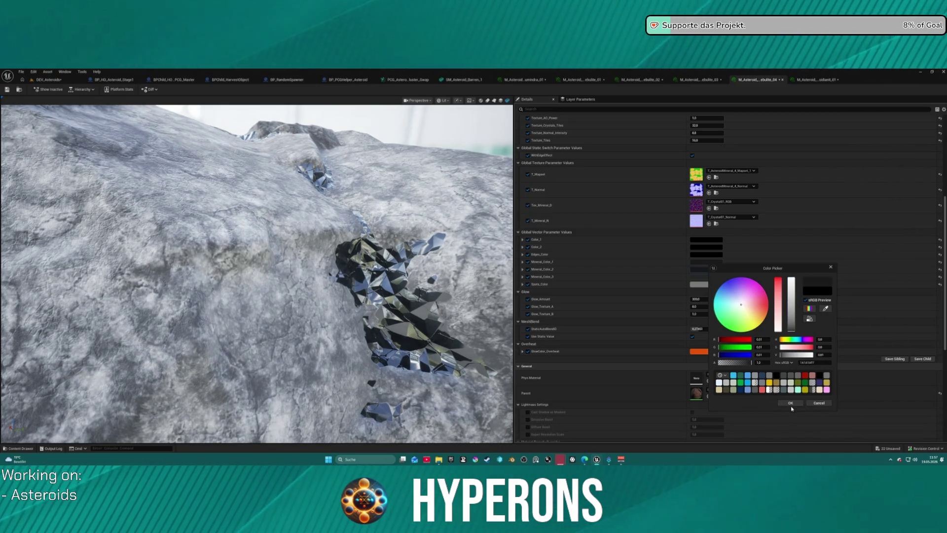
click(791, 403)
Step: Set Mineral_Color_2 to very dark grey 282B2E and orbit to inspect the whole rock
click(707, 268)
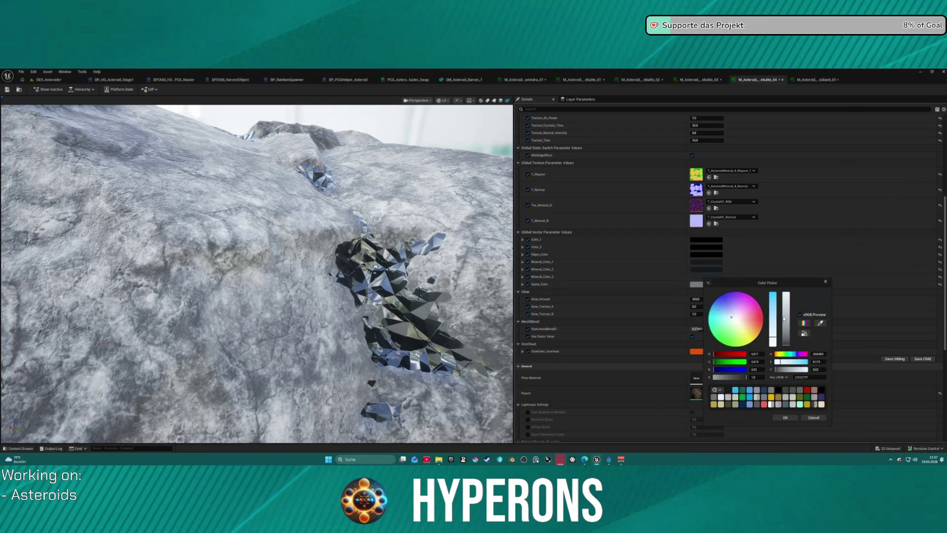
click(781, 345)
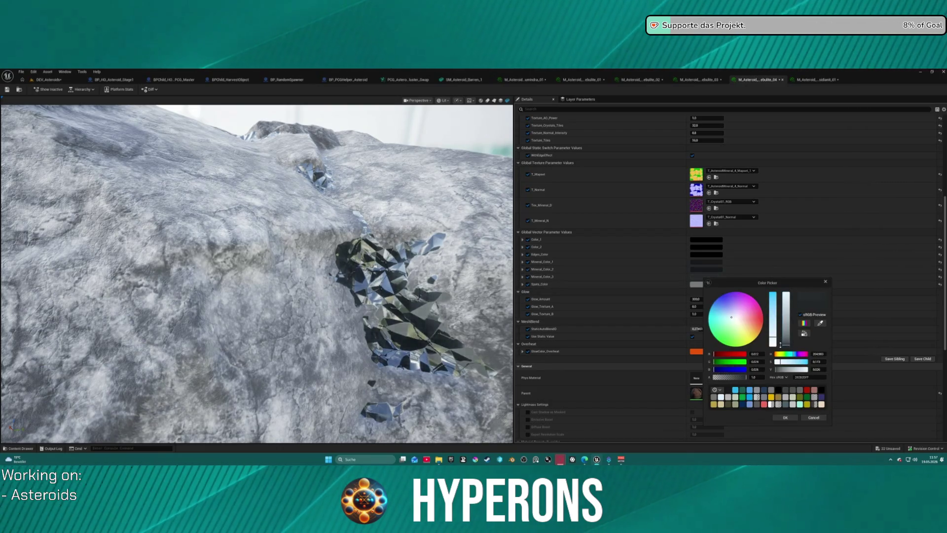
drag(780, 345, 780, 346)
key(ctrl+z)
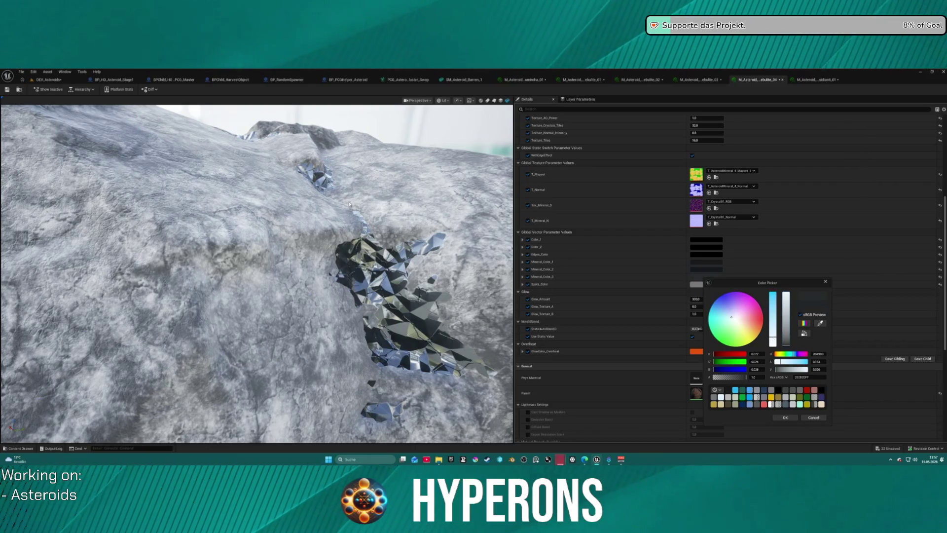
scroll(247, 213, down, 10)
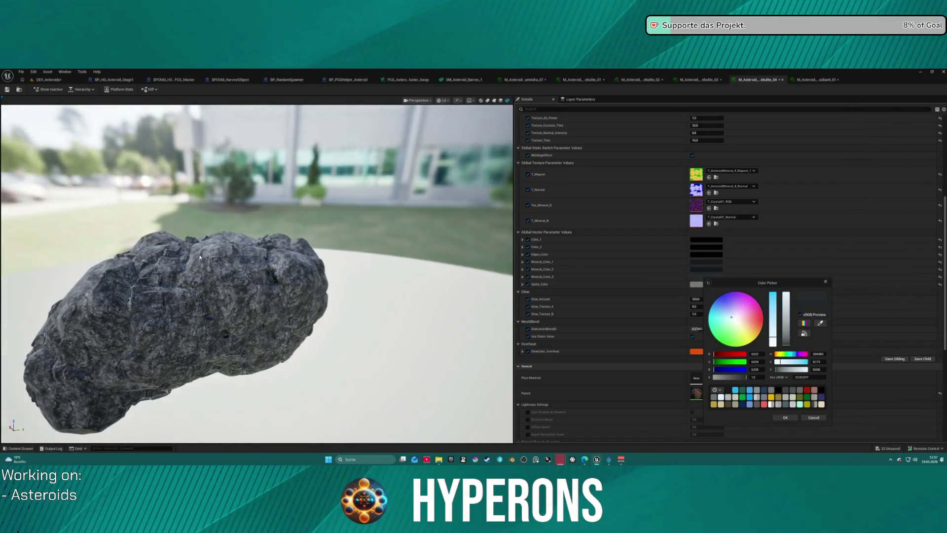
mouse_move(247, 213)
mouse_down()
mouse_move(325, 177)
mouse_move(365, 198)
mouse_move(402, 197)
mouse_move(345, 207)
mouse_up()
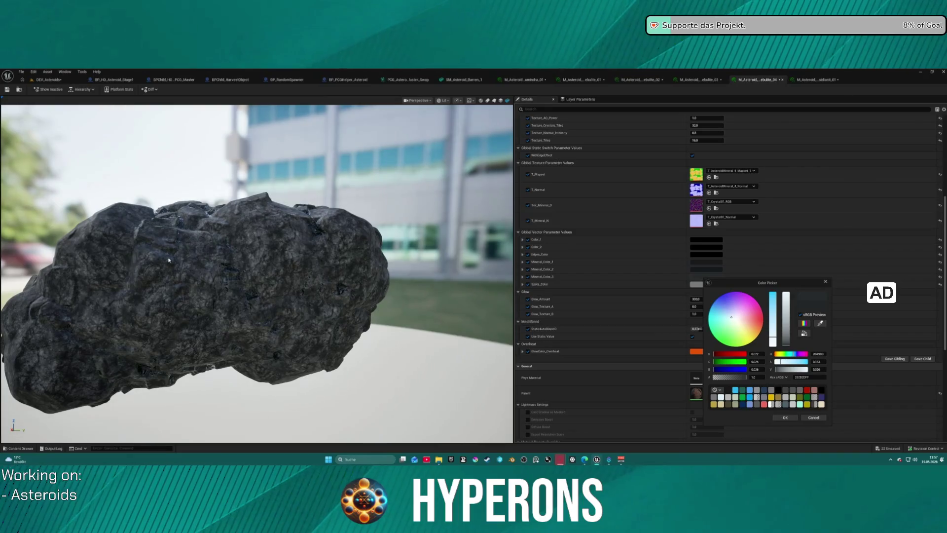
scroll(731, 156, up, 3)
scroll(731, 156, up, 3)
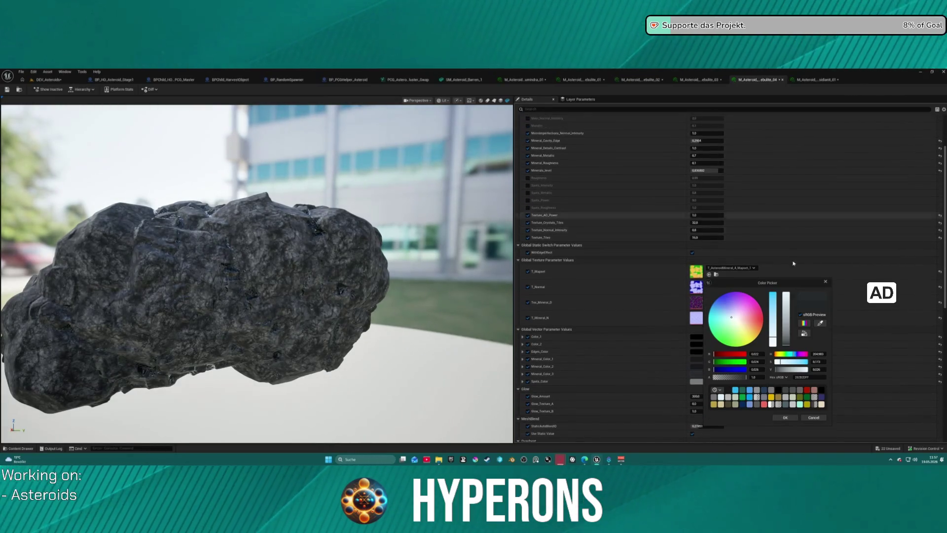
Step: Confirm the dark mineral colour and reset Minerals_level to 0
click(787, 418)
scroll(690, 204, up, 2)
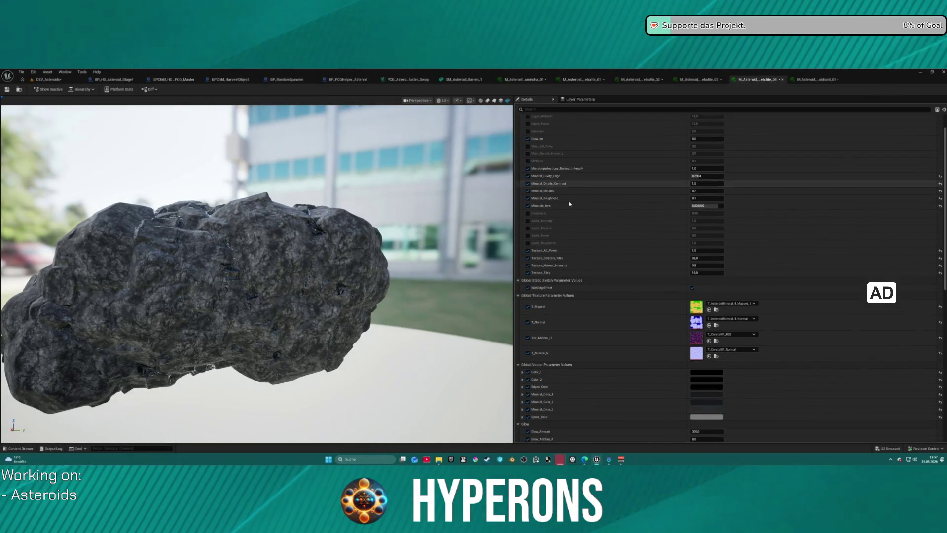
drag(690, 204, 707, 205)
text(0)
key(Return)
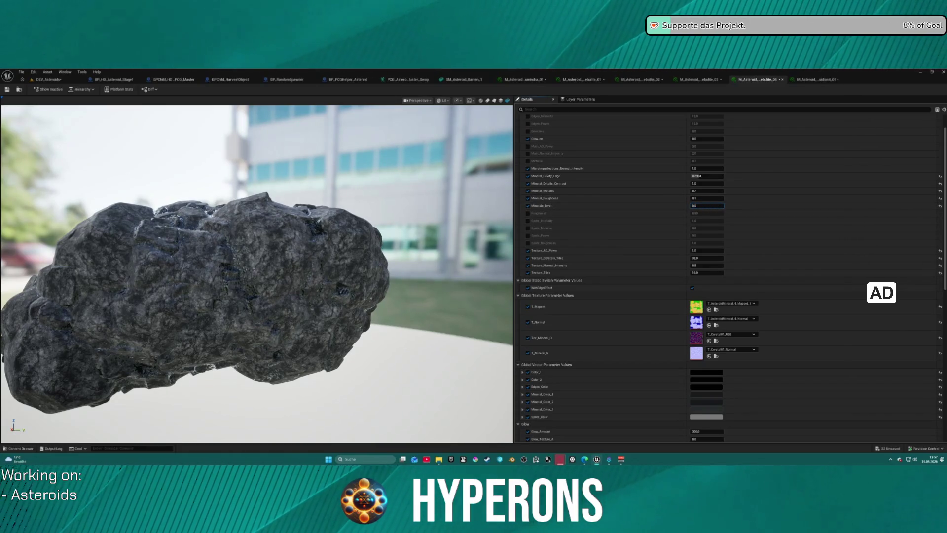
mouse_move(372, 195)
mouse_down()
mouse_move(352, 212)
mouse_move(341, 256)
mouse_move(252, 260)
mouse_move(241, 296)
mouse_move(224, 247)
mouse_move(217, 249)
mouse_up()
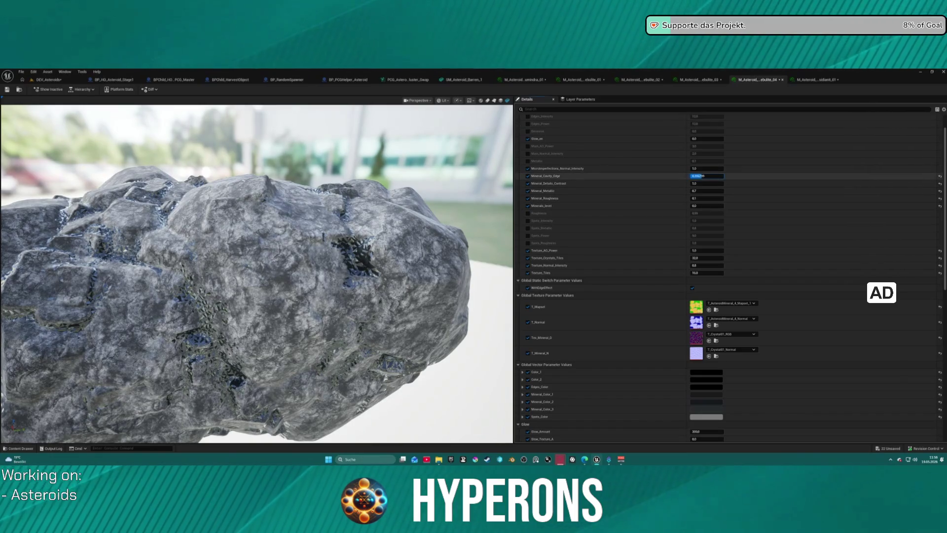
Step: Try a new Mineral_Cavity_Edge value, undo it, and set Minerals_level to 0.5
drag(706, 175, 700, 176)
click(707, 176)
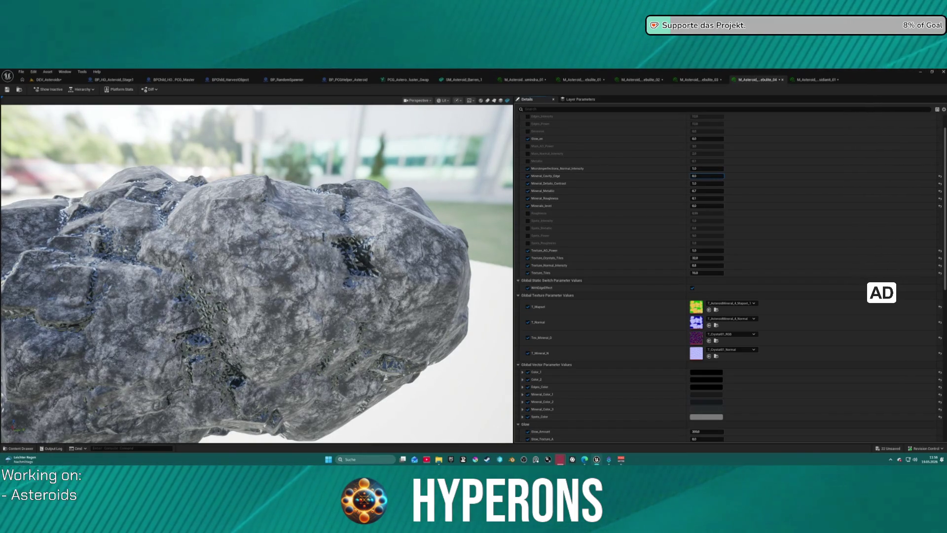
key(Return)
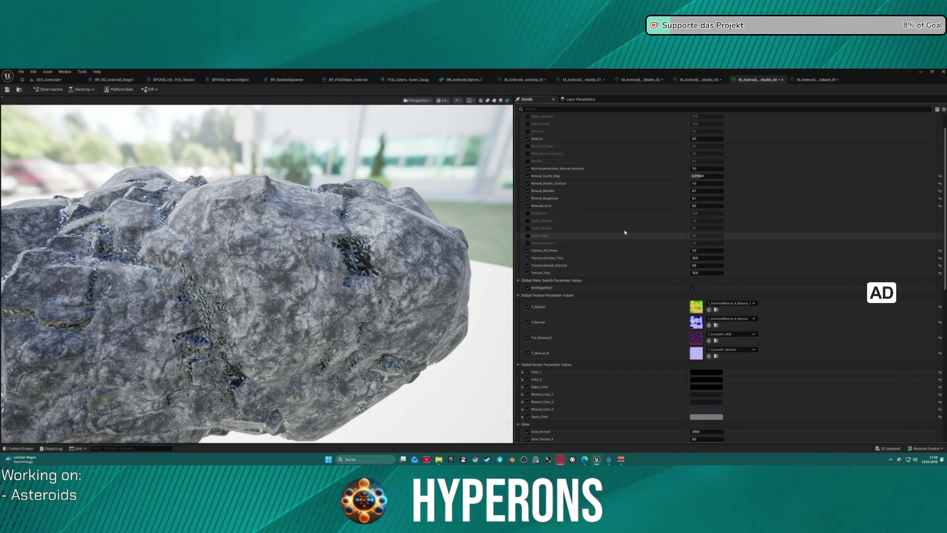
key(ctrl+z)
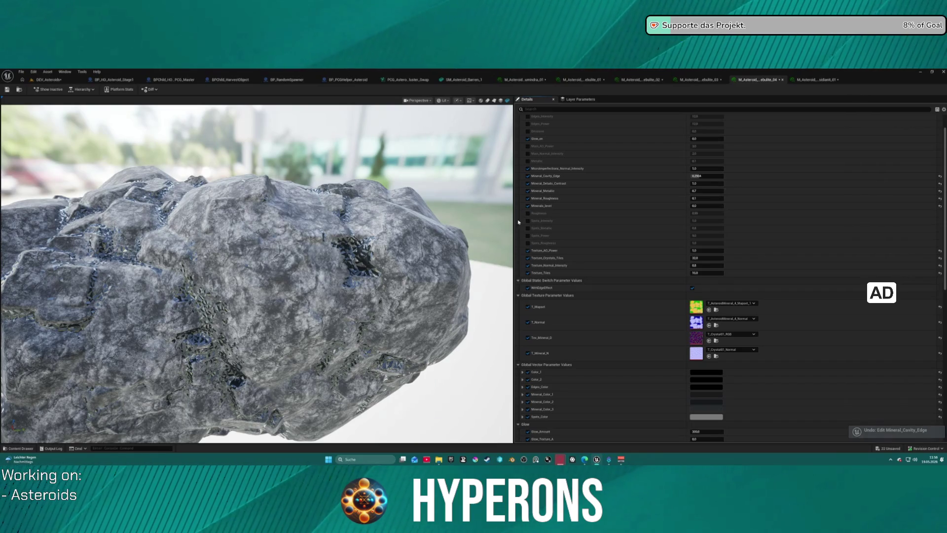
drag(701, 207, 705, 205)
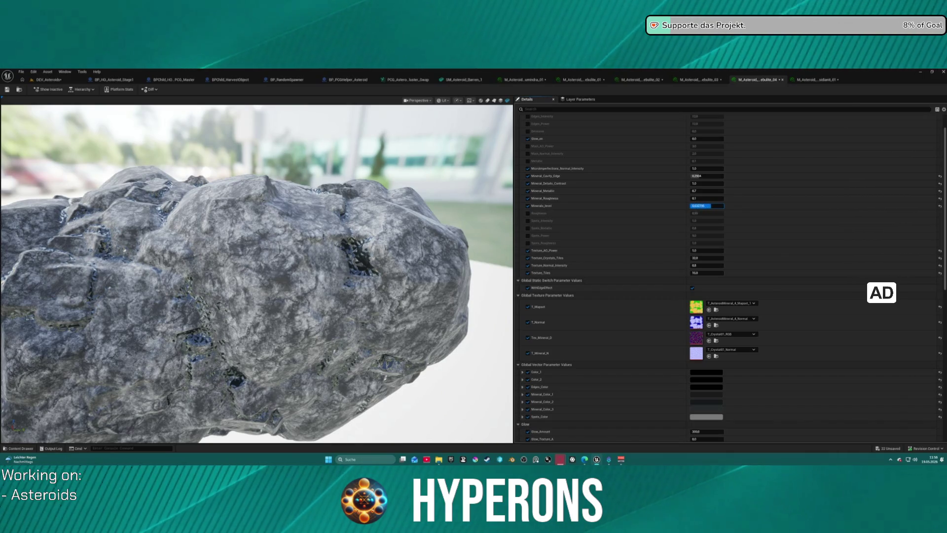
key(Return)
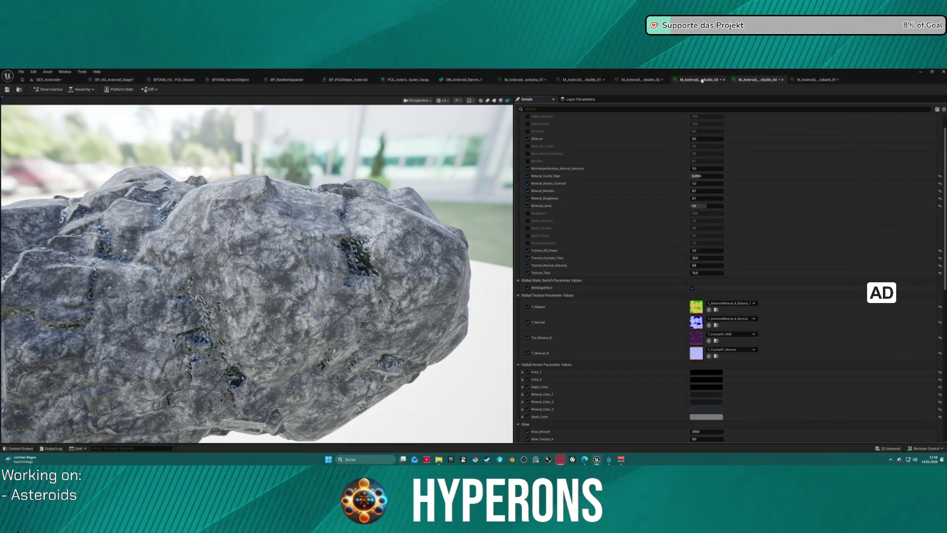
click(702, 80)
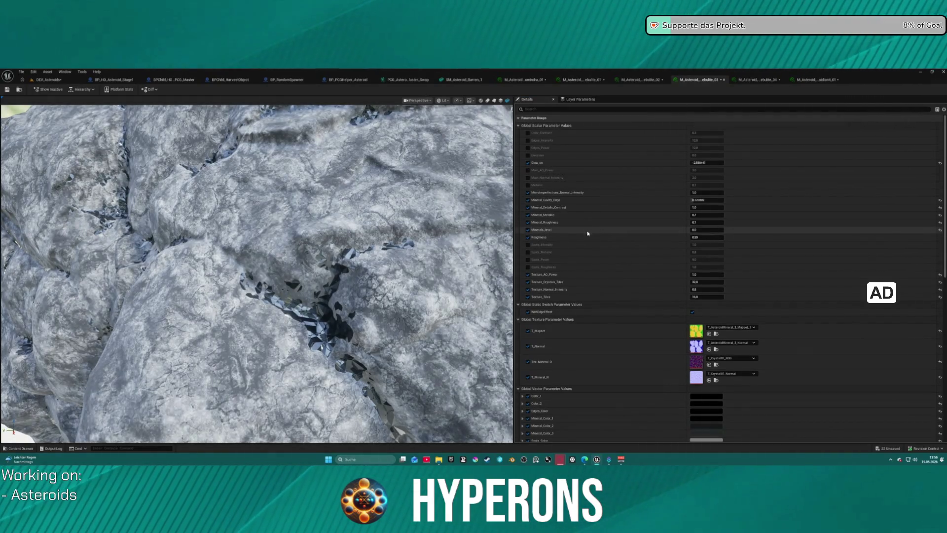
Step: Set Minerals_level to 0 on the current asteroid instance and inspect the rock preview
drag(693, 230, 706, 230)
mouse_move(244, 222)
mouse_down()
mouse_move(325, 227)
mouse_move(217, 237)
mouse_up()
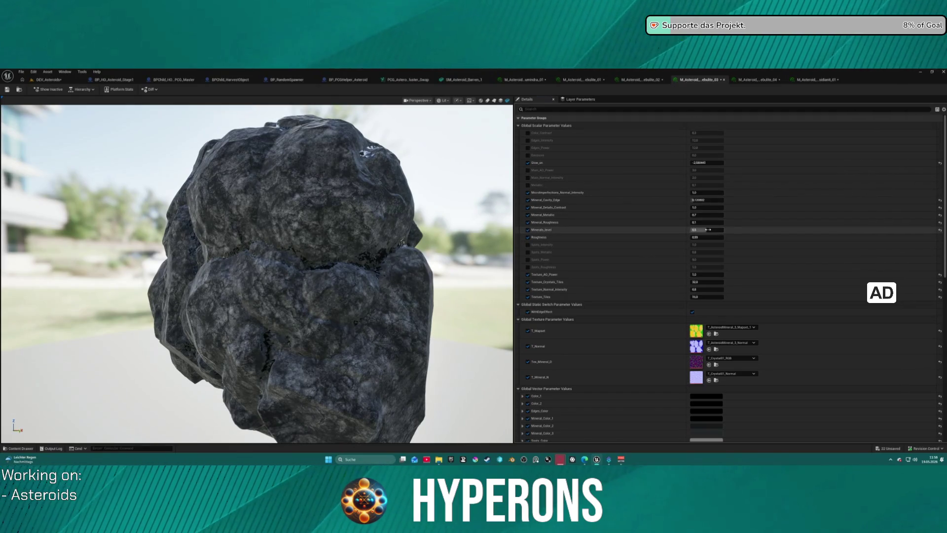
text(02)
key(Return)
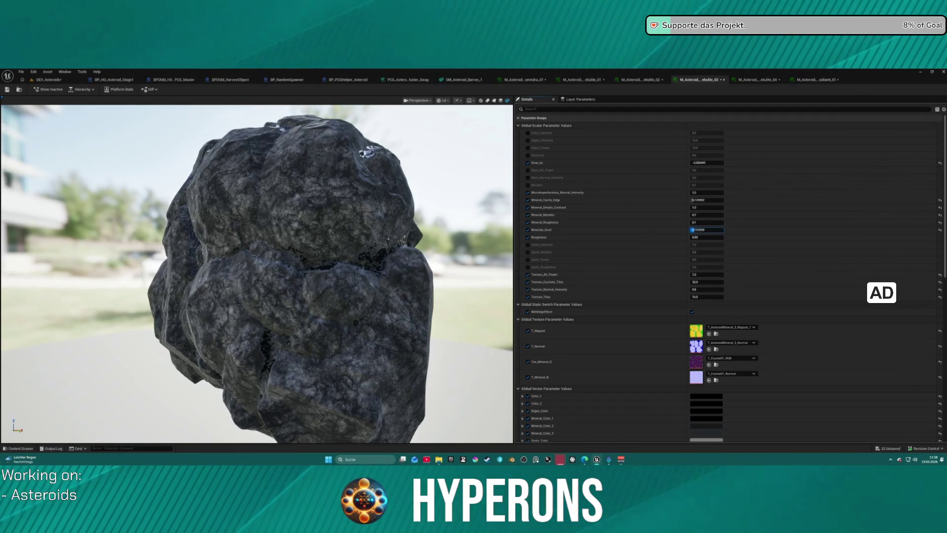
drag(344, 212, 287, 217)
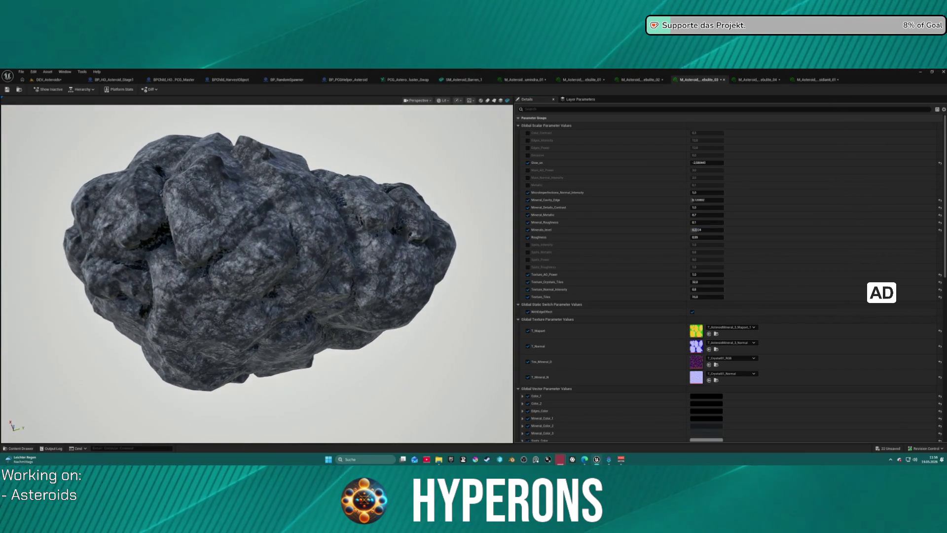
Step: Review the next two asteroid instances' rocks, entering 0 for Minerals_level on the last
click(654, 81)
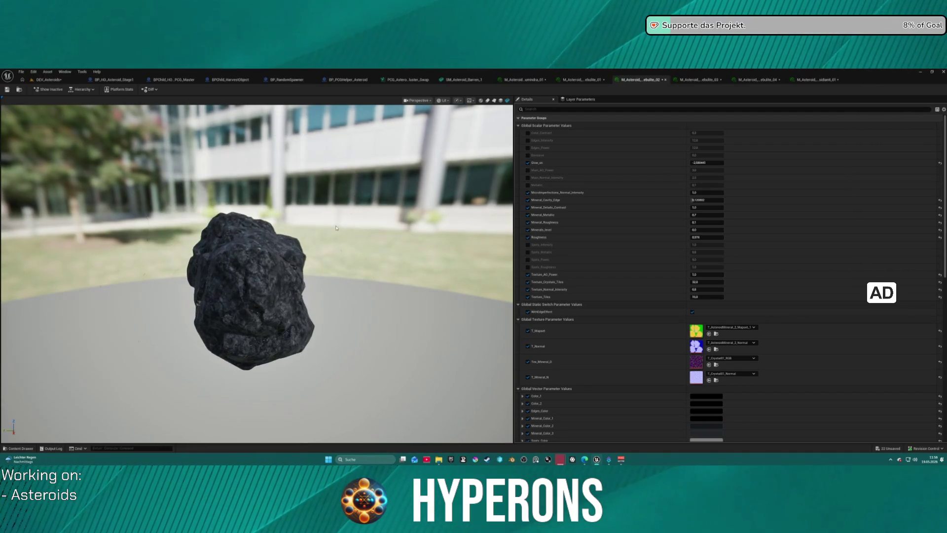
drag(256, 272, 153, 282)
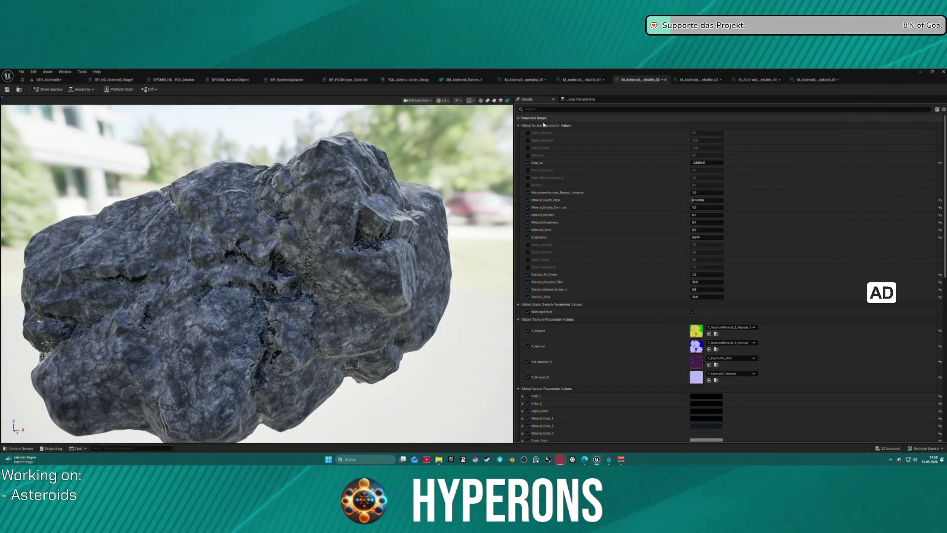
click(582, 79)
drag(257, 271, 171, 279)
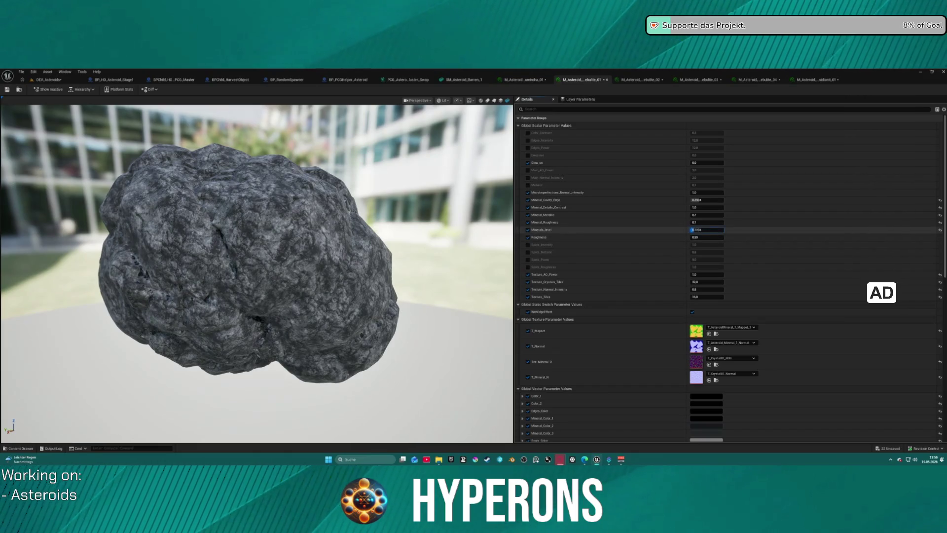
text(0)
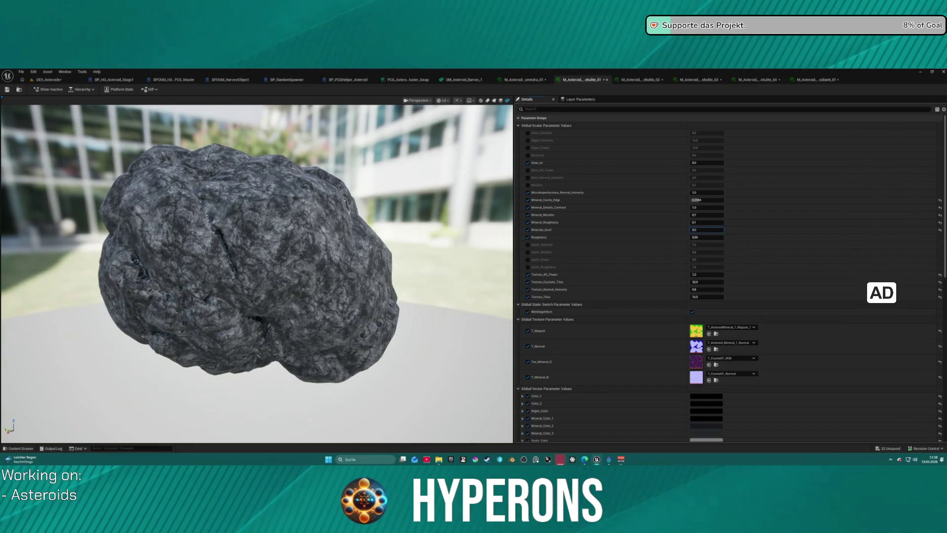
drag(312, 237, 232, 245)
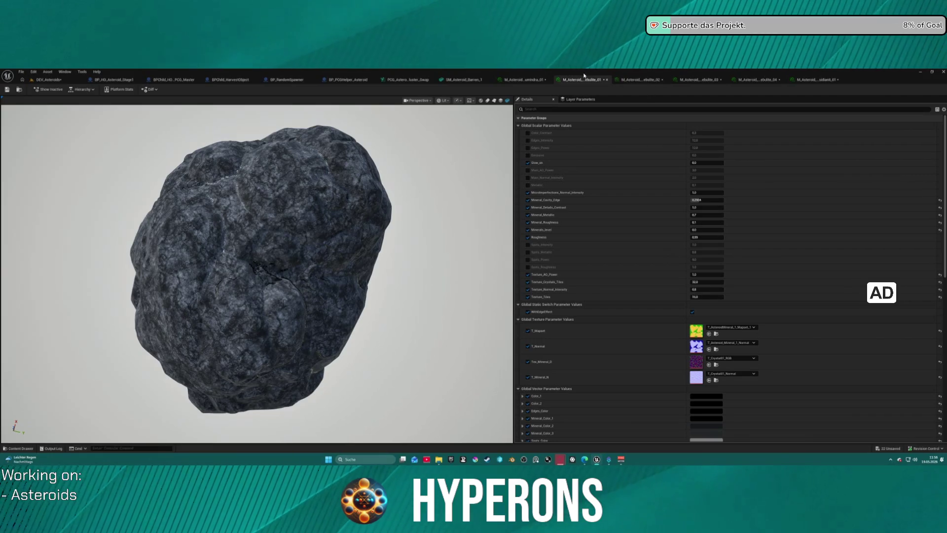
Step: Close the ebulite_01, 02 and 03 material instance tabs
click(607, 80)
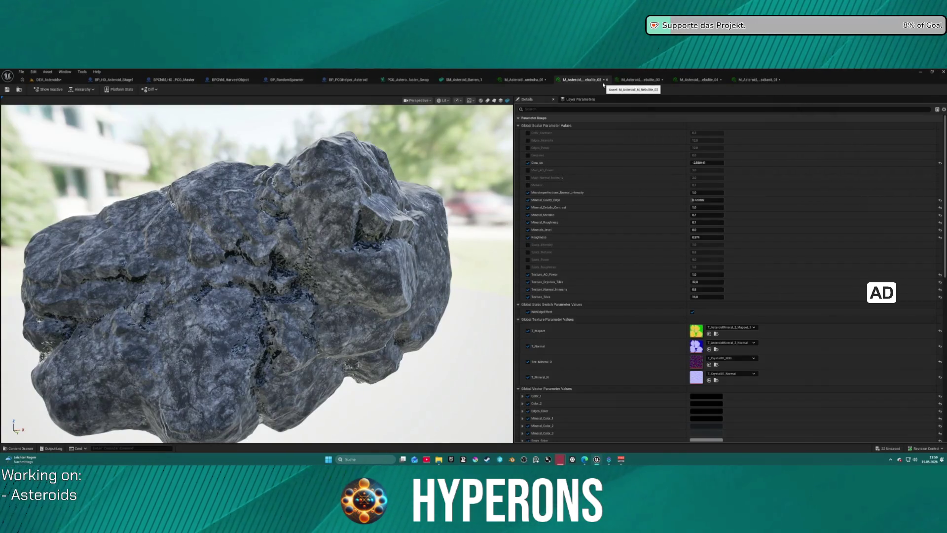
click(607, 79)
click(607, 79)
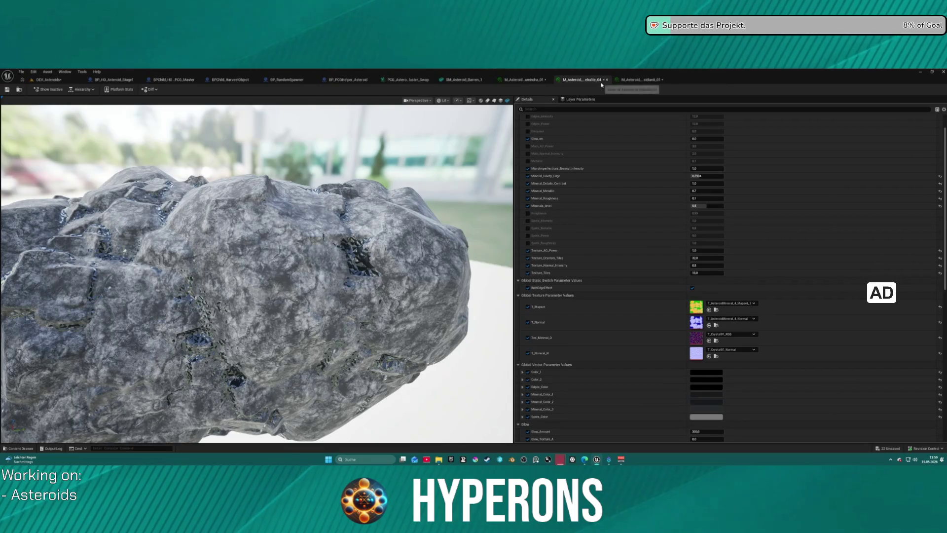
Step: Close ebulite_04 and sidianit_01, then select the Crystal08 Pyrovelite blueprint in the Content Drawer
click(606, 79)
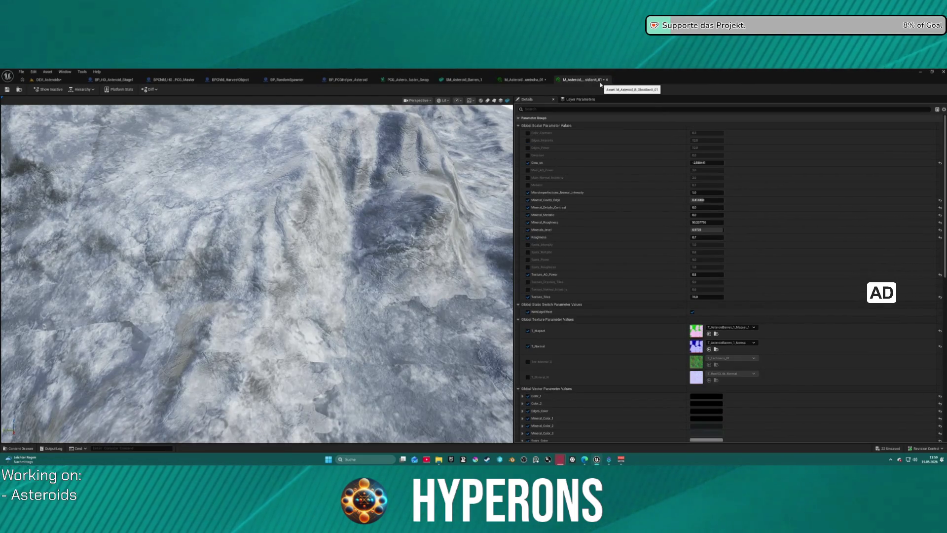
click(606, 79)
key(ctrl+space)
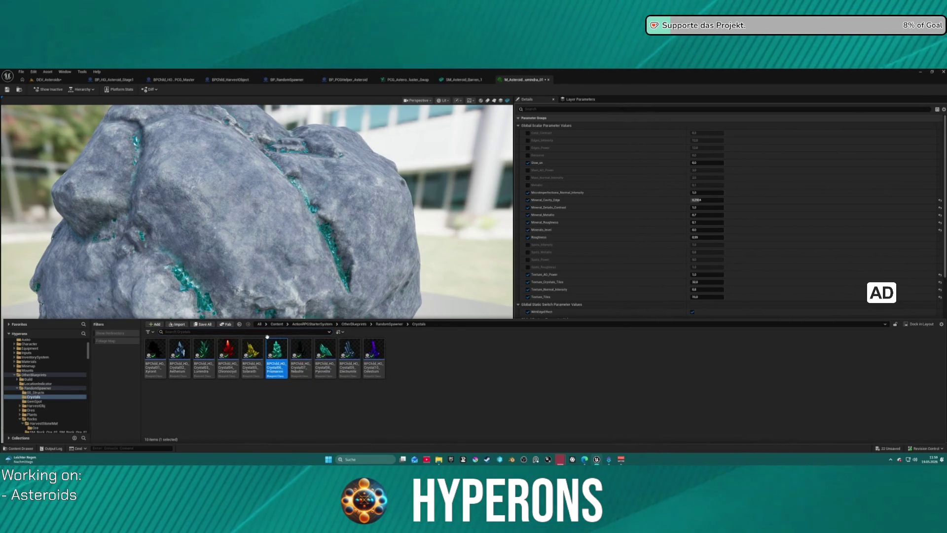
click(324, 348)
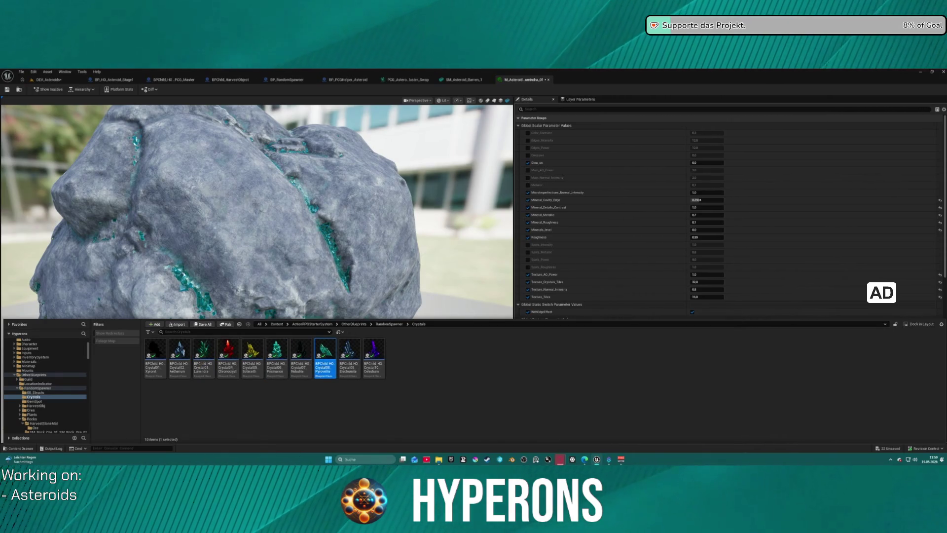
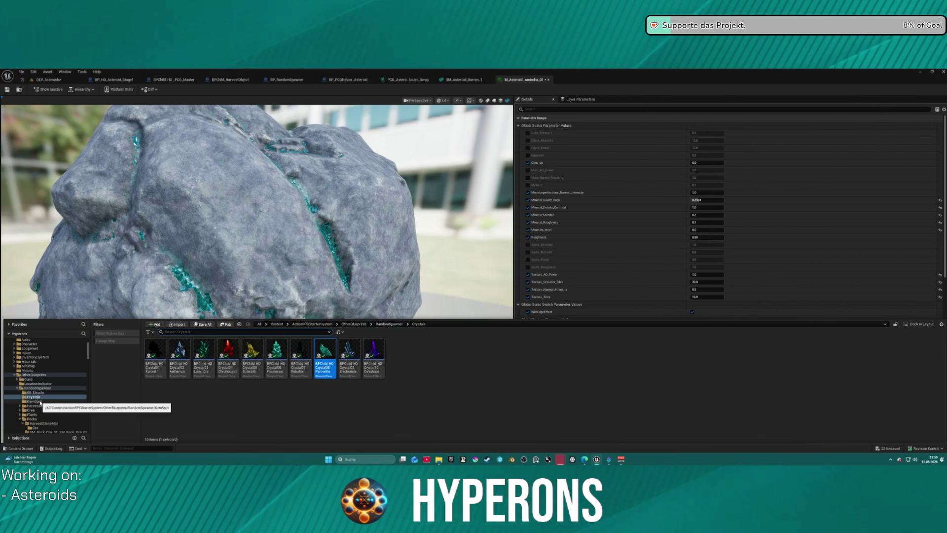
Step: Browse the folder tree to Materials/Asteroids/Crystal to list its 16 crystal material instances
scroll(47, 402, down, 10)
scroll(54, 402, down, 10)
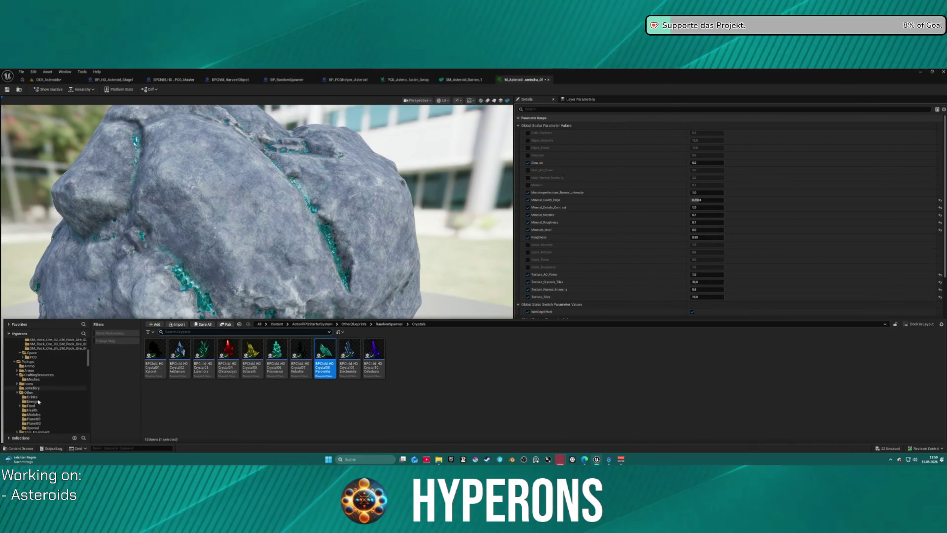
scroll(42, 394, down, 10)
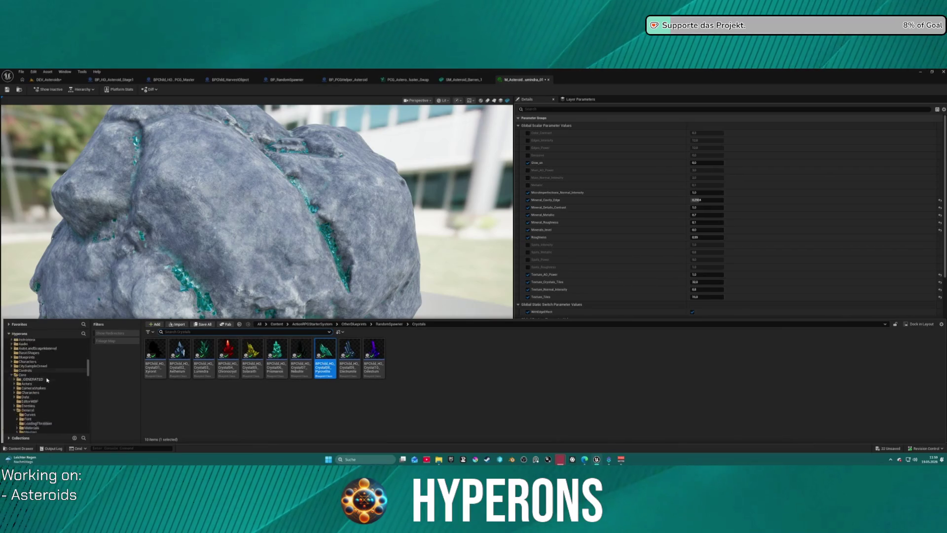
scroll(47, 384, down, 10)
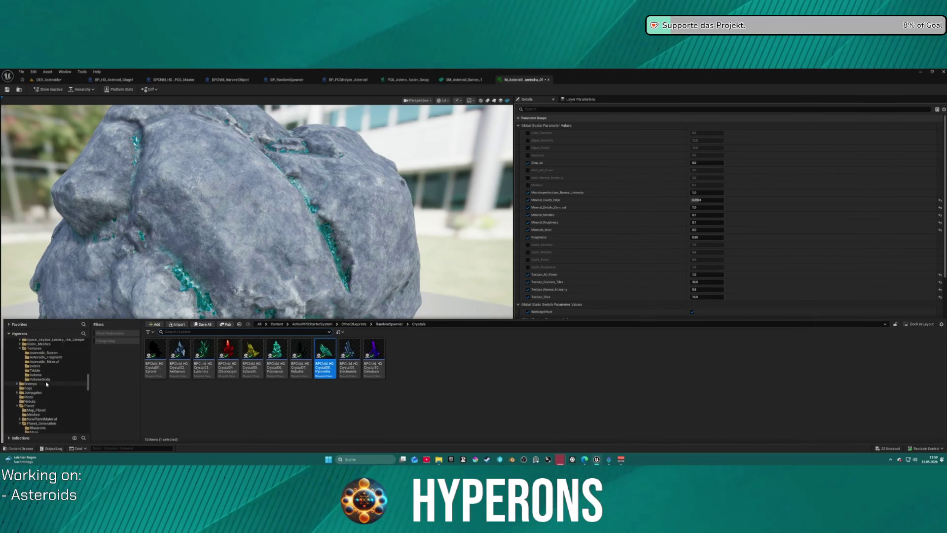
scroll(49, 390, up, 1)
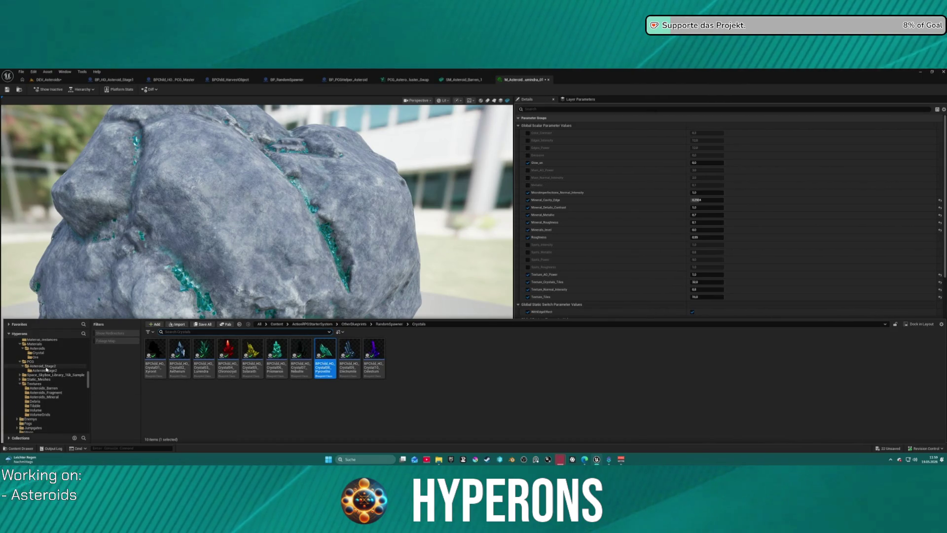
click(54, 353)
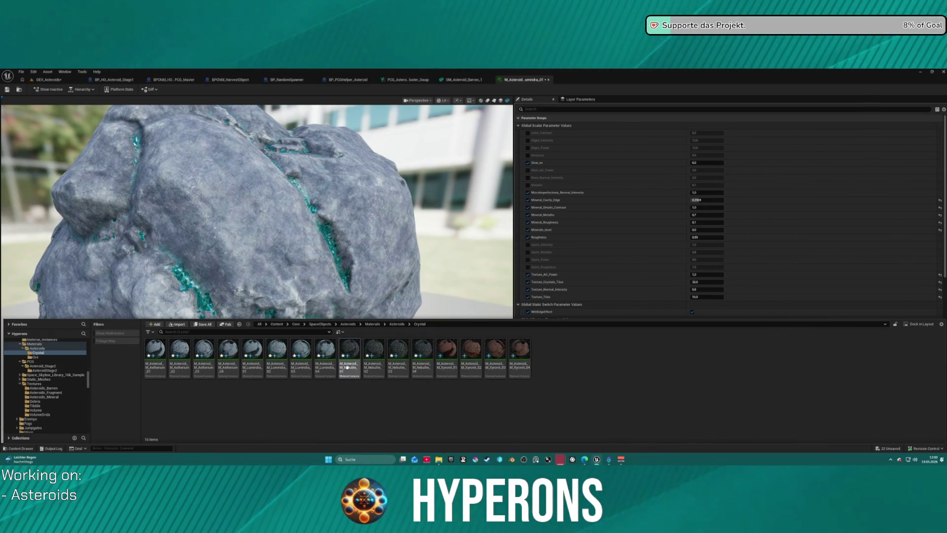
Step: Select Nebulite_01–04 and duplicate them, creating copies numbered 05 to 08
shift+click(421, 367)
right_click(421, 348)
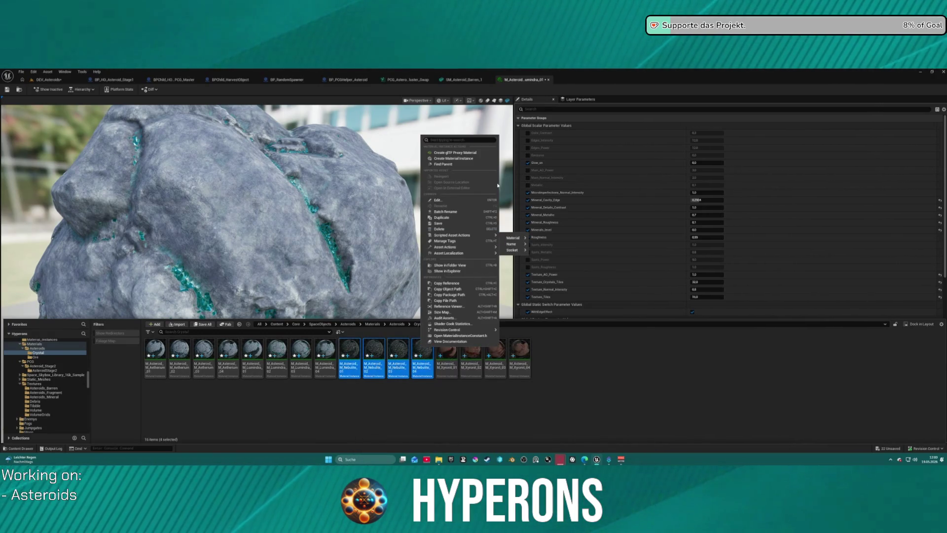
click(310, 416)
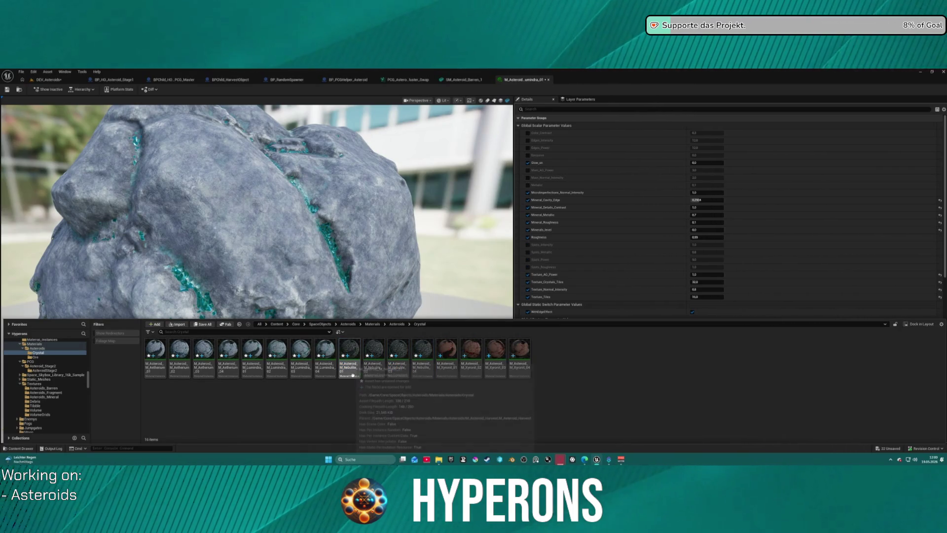
mouse_move(434, 371)
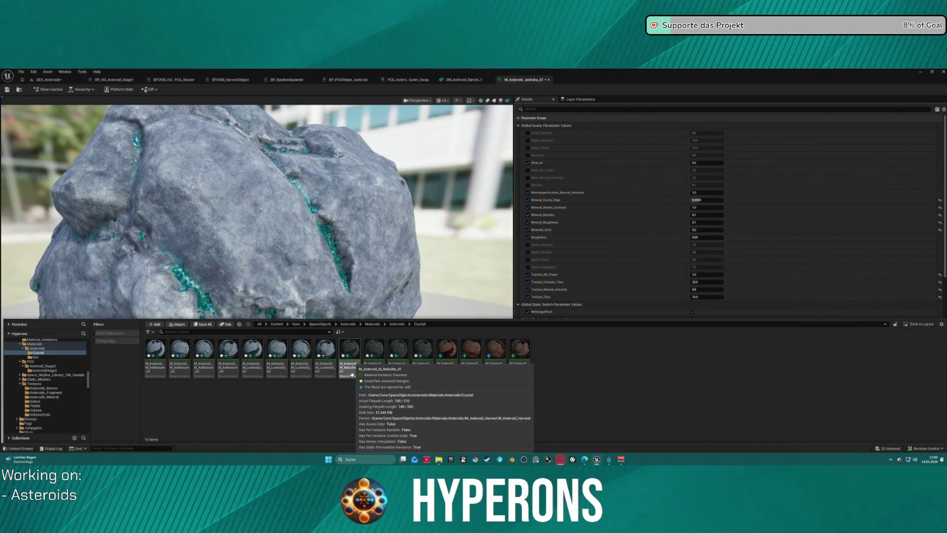
click(352, 372)
shift+click(422, 353)
right_click(422, 353)
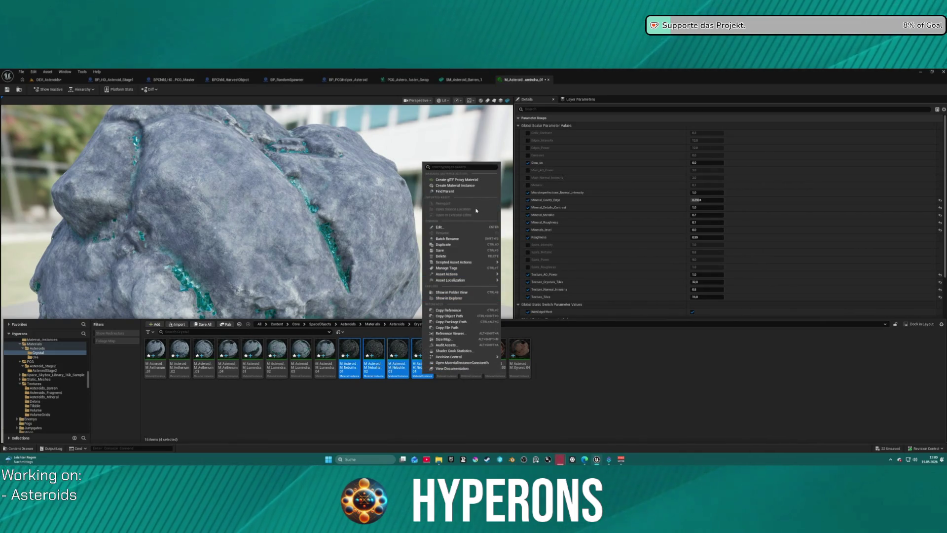
click(479, 248)
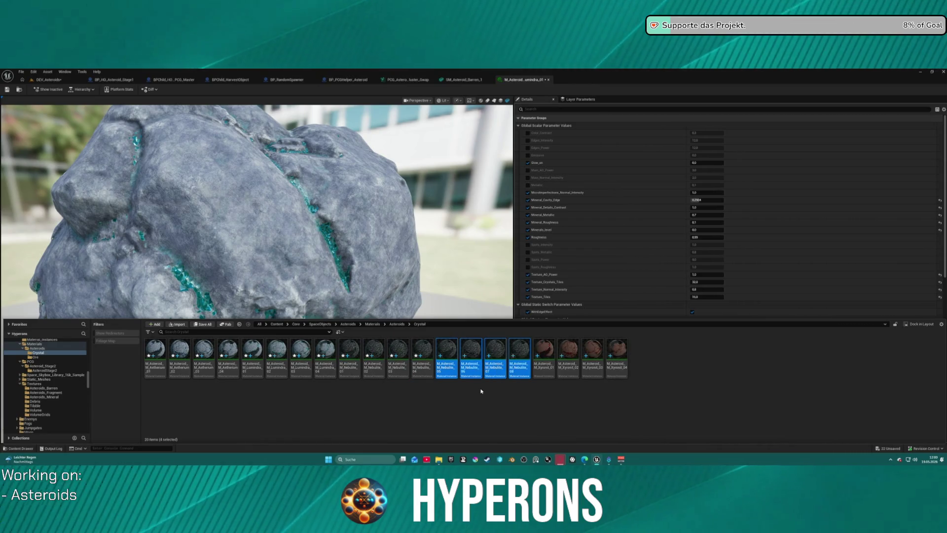
right_click(468, 369)
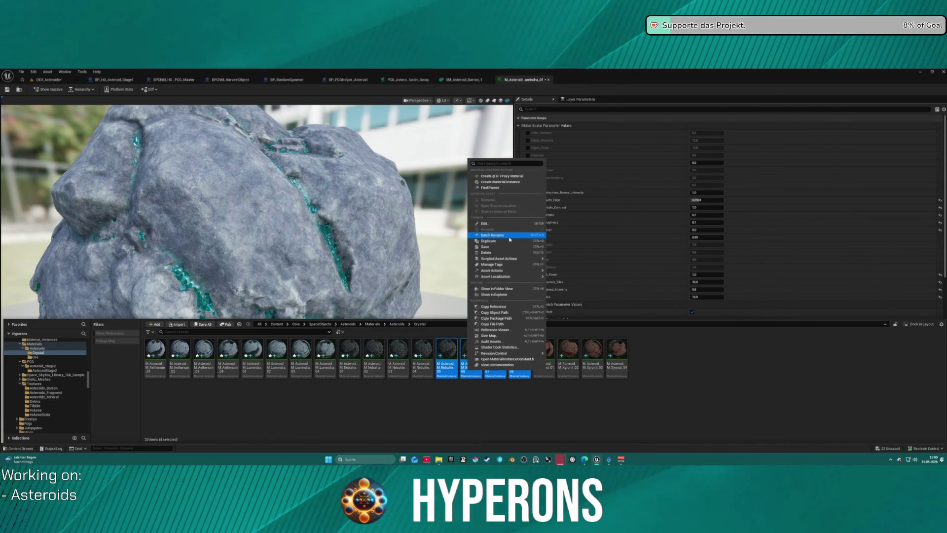
Step: Batch-rename the four copies to Solarath, removing old numbering and auto-incrementing in 00 format
click(471, 244)
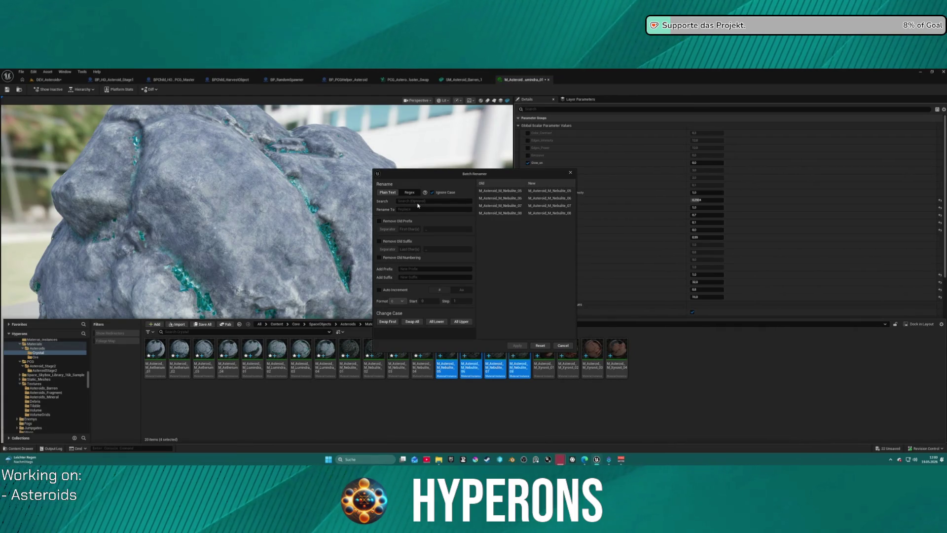
text(Nebulite)
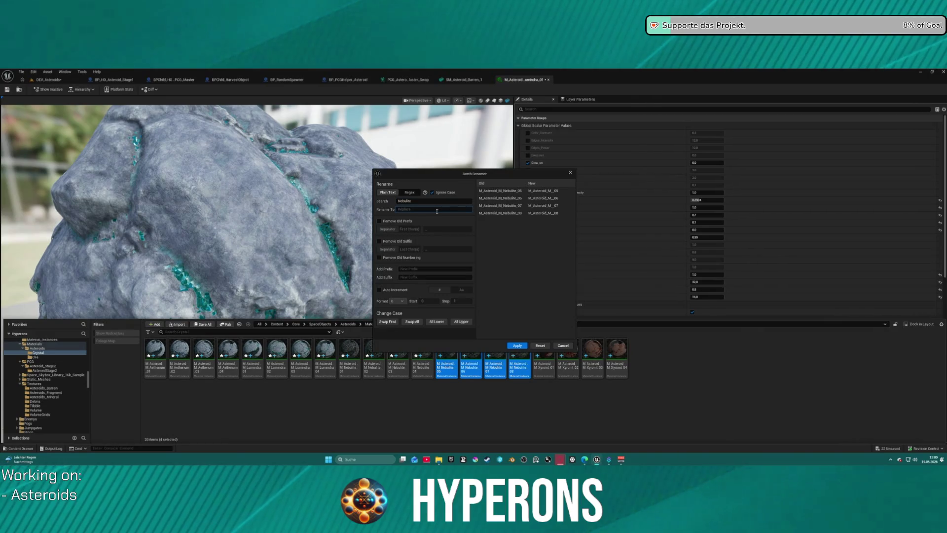
text(Sola)
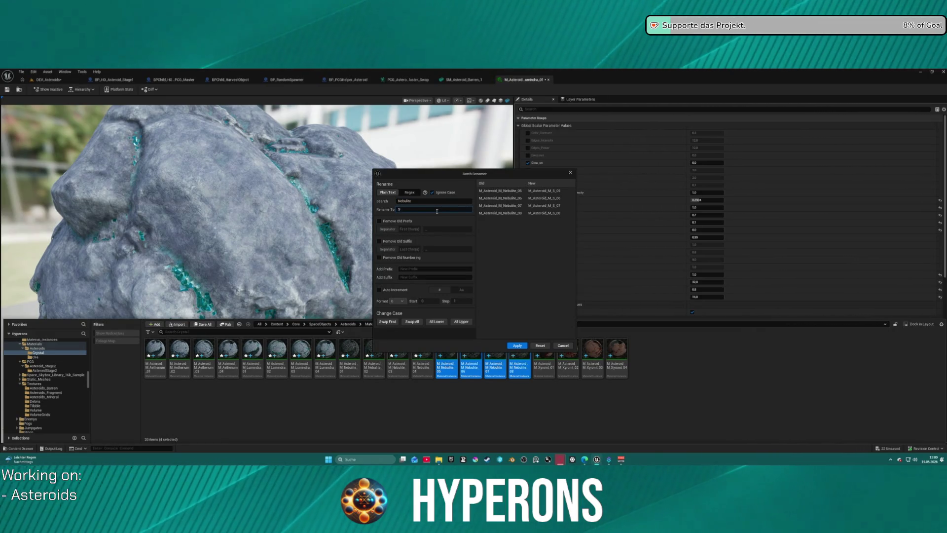
text(rath)
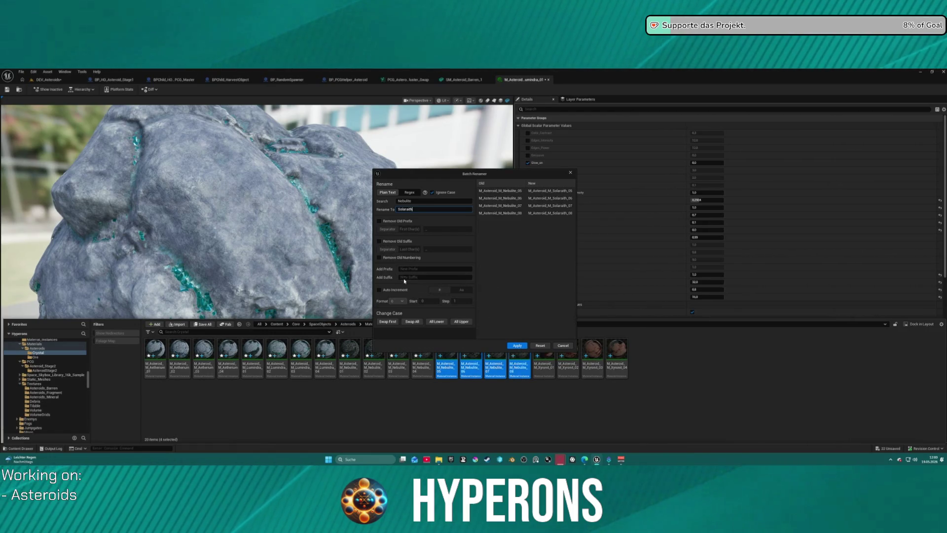
click(380, 258)
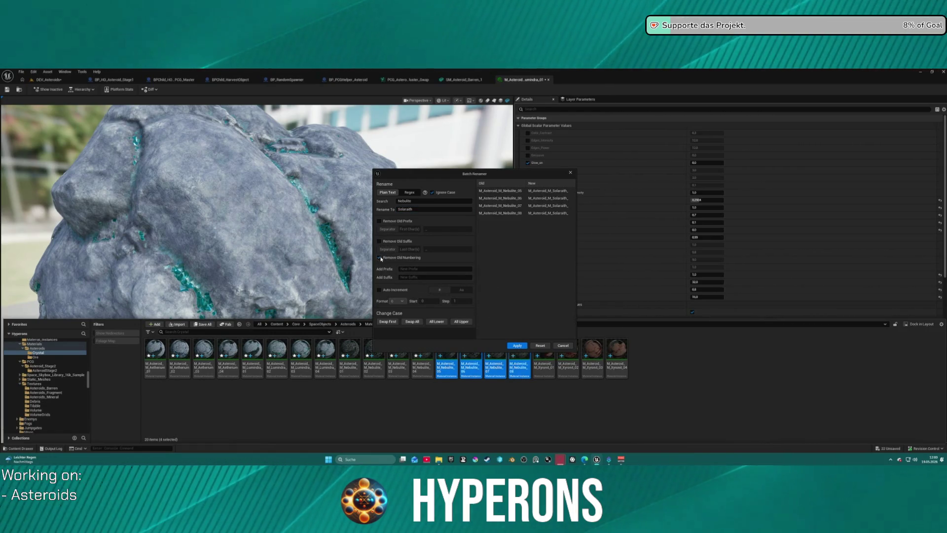
click(379, 290)
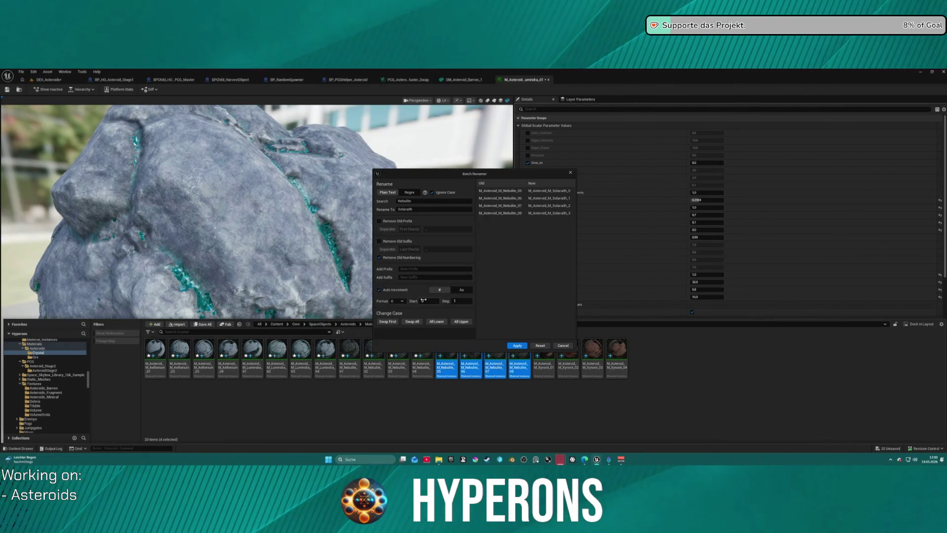
click(400, 301)
click(398, 316)
text(1)
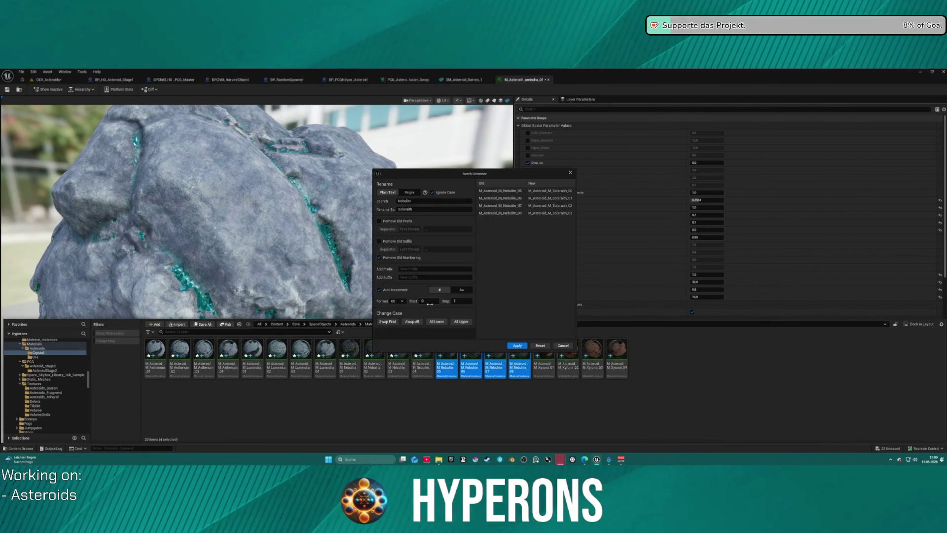
click(522, 349)
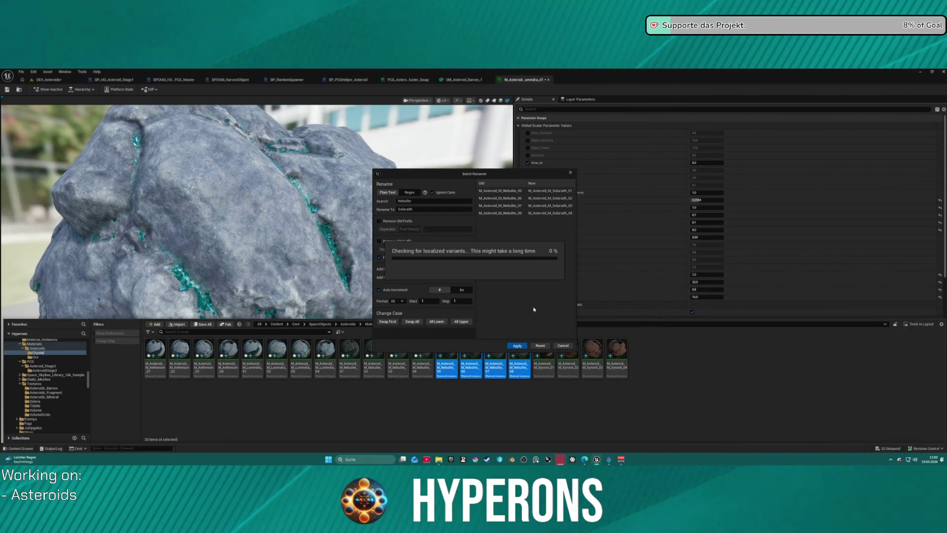
Step: Select the four renamed Solarath materials and bring up their asset actions
click(447, 351)
shift+click(518, 351)
right_click(527, 353)
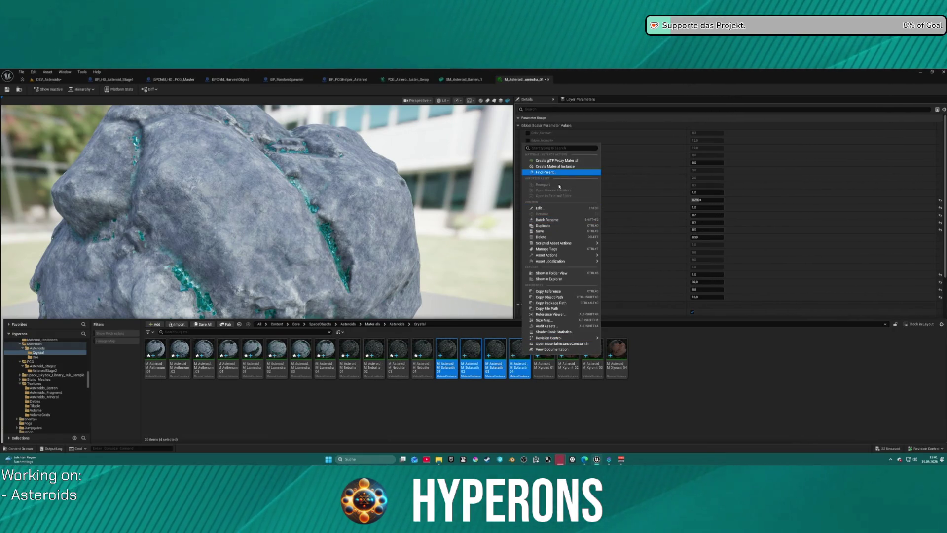
Step: Open the four Solarath materials for editing, plus M_Asteroid_B_Uran_01 from the Ore folder
click(563, 208)
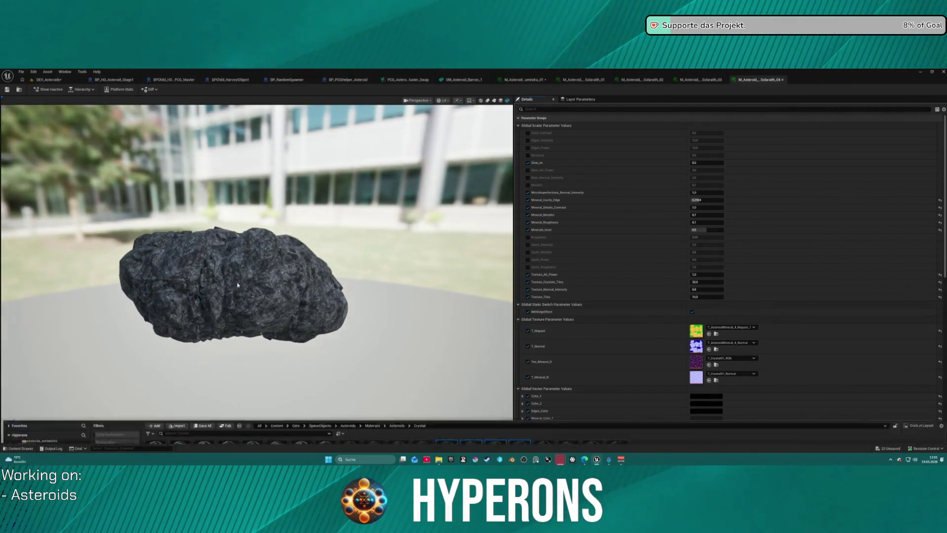
key(ctrl+space)
scroll(61, 391, up, 3)
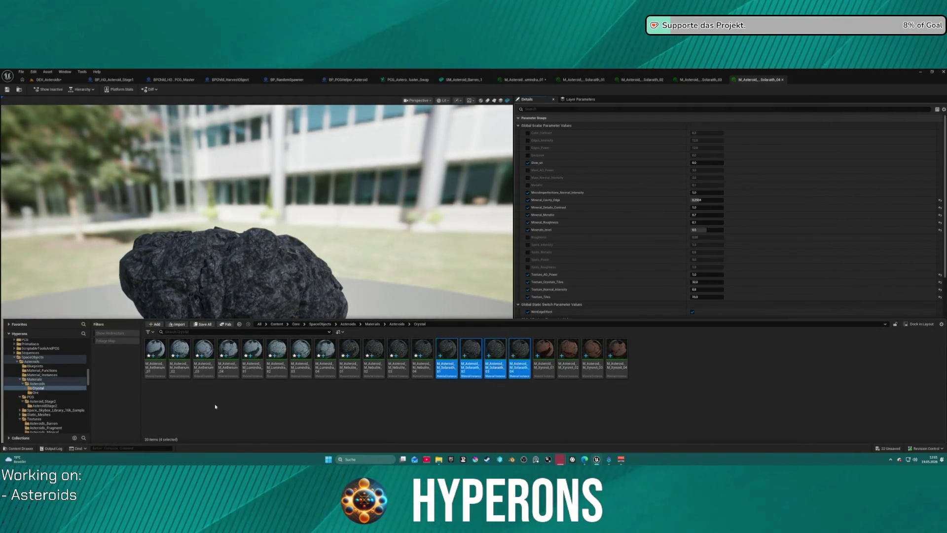
click(49, 392)
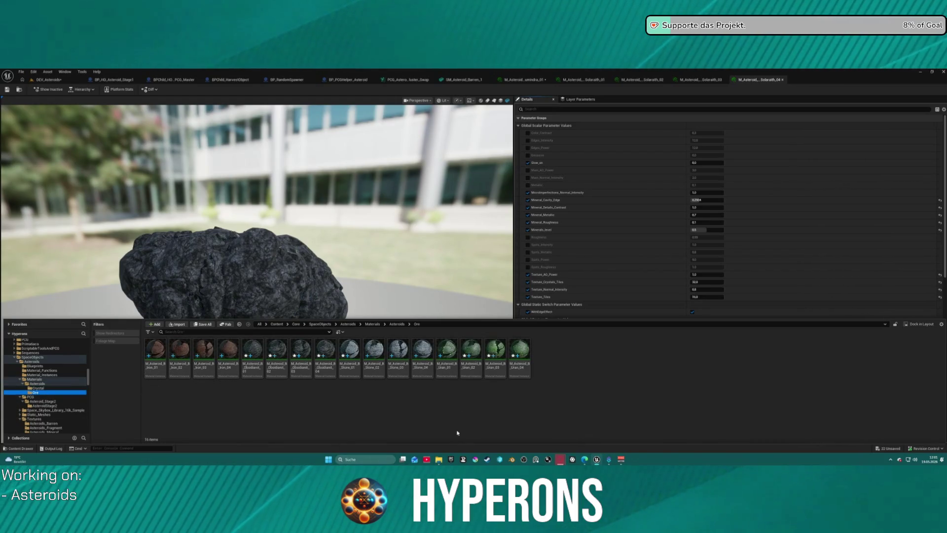
double_click(453, 370)
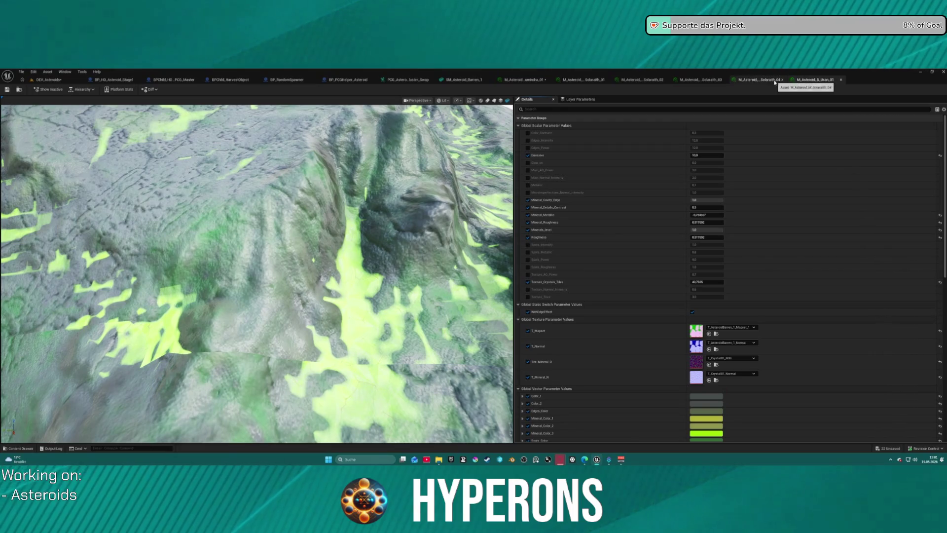
Step: Switch to the Solarath_04 material, undo the last change and orbit closer around the rock
click(760, 79)
scroll(575, 326, down, 2)
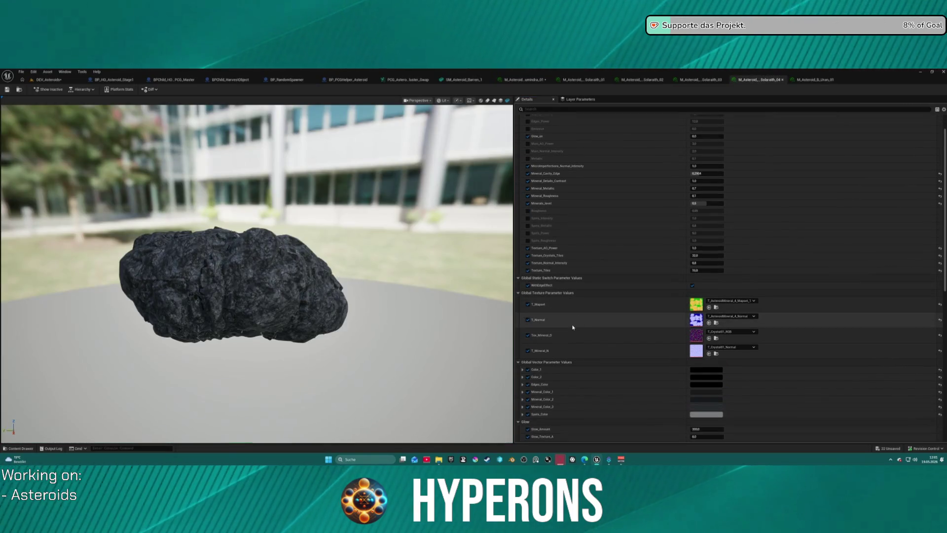
key(ctrl+z)
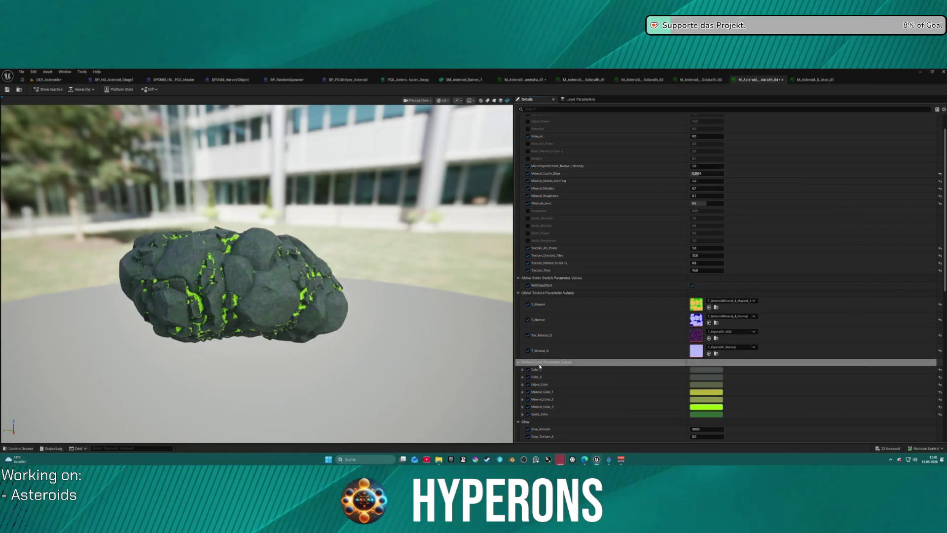
mouse_move(284, 252)
mouse_down()
mouse_move(217, 267)
mouse_move(207, 280)
mouse_up()
scroll(206, 269, up, 5)
scroll(210, 274, up, 5)
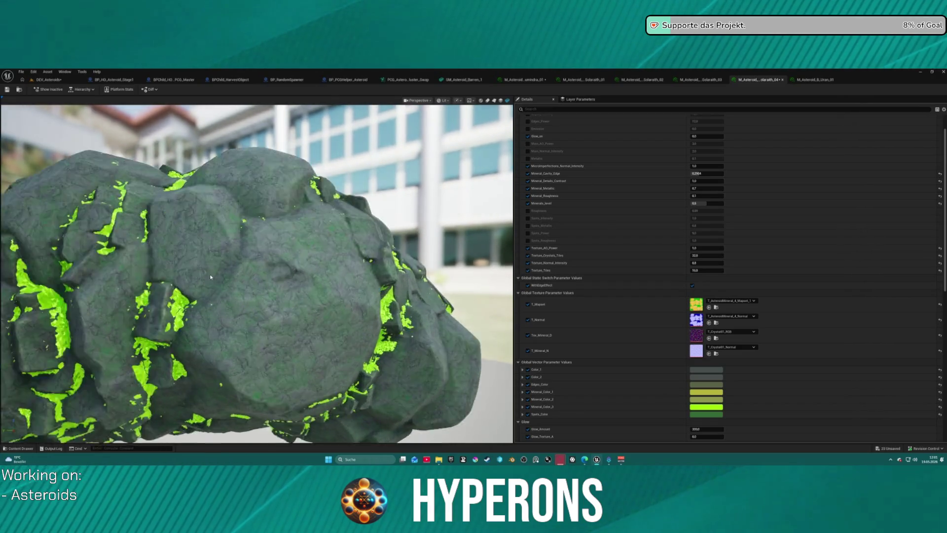
scroll(210, 273, down, 5)
scroll(210, 274, up, 3)
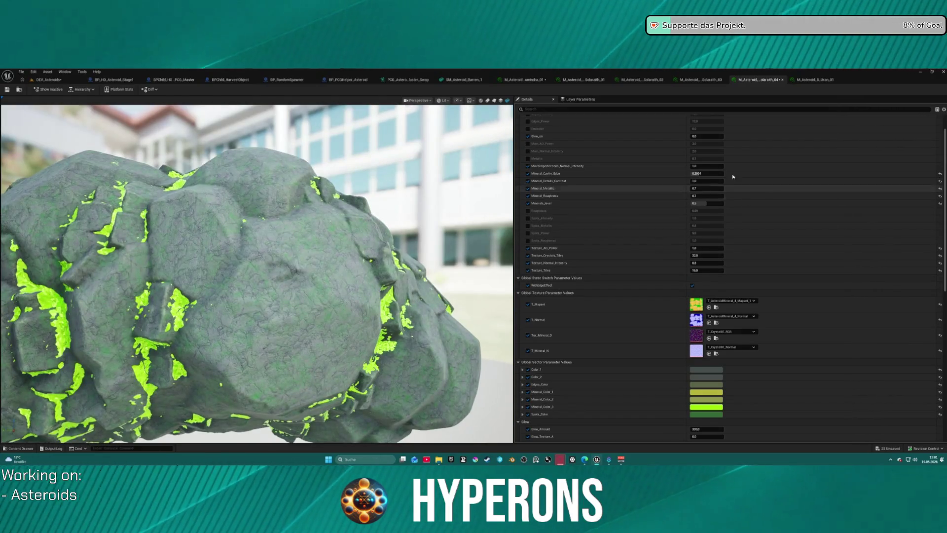
Step: Try Glow_on at 10, reset it to 0, and set Emissive to 10
text(10)
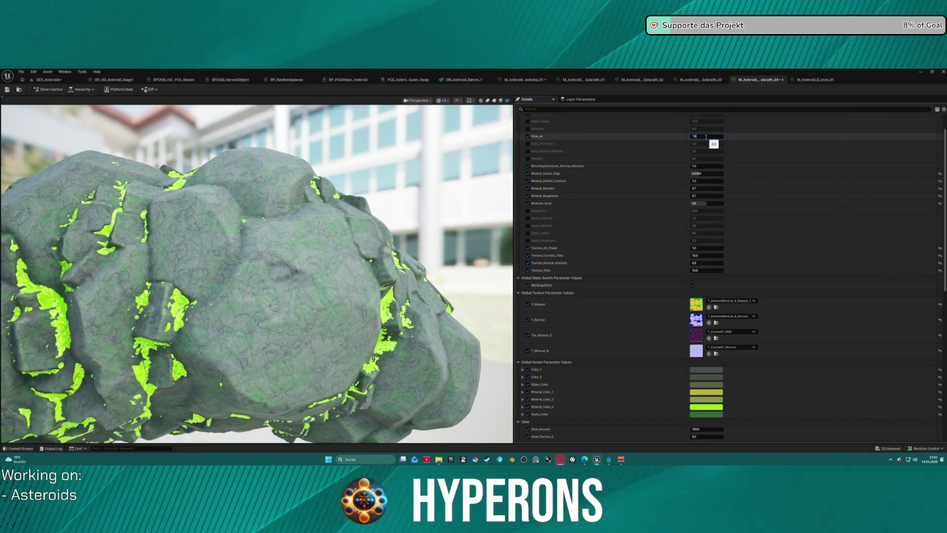
key(Return)
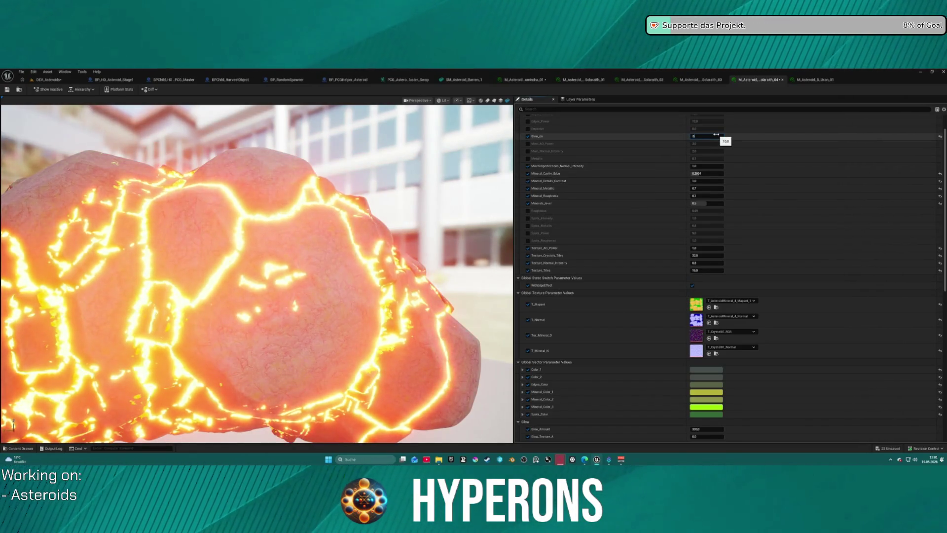
key(Return)
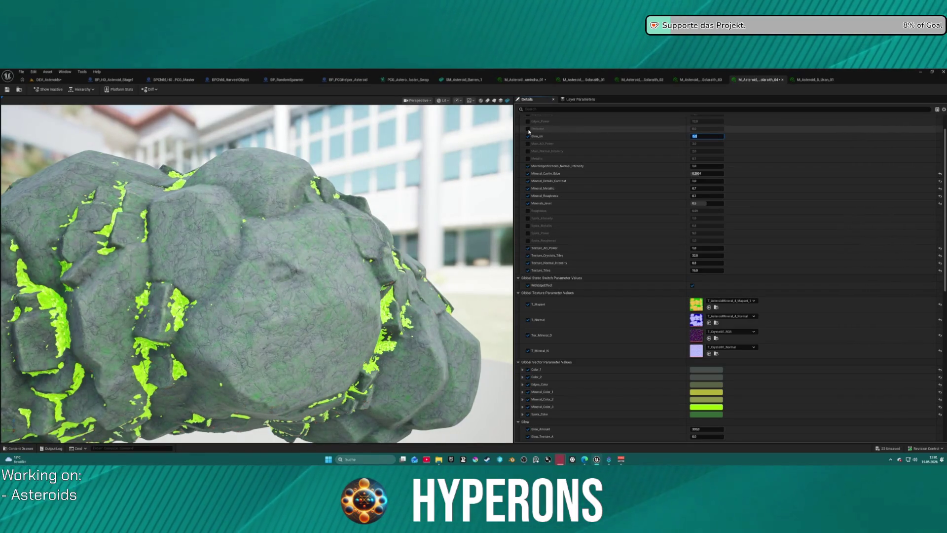
click(707, 131)
text(0)
key(Return)
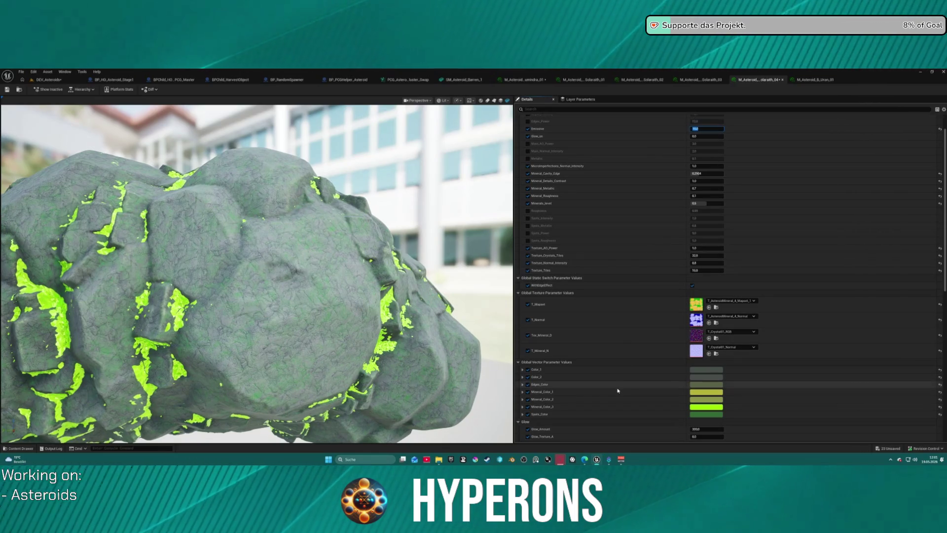
mouse_move(351, 144)
mouse_down()
mouse_move(321, 148)
mouse_move(351, 144)
mouse_up()
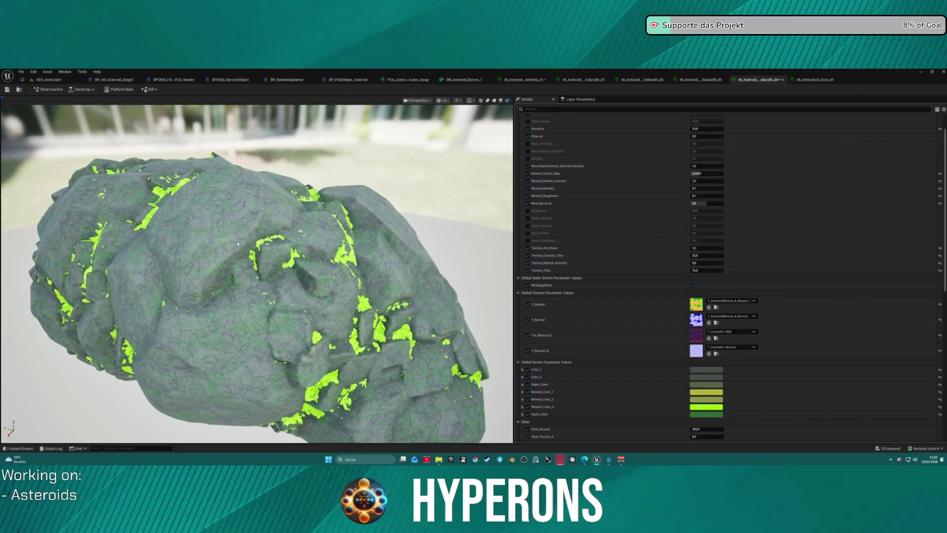
drag(224, 270, 224, 288)
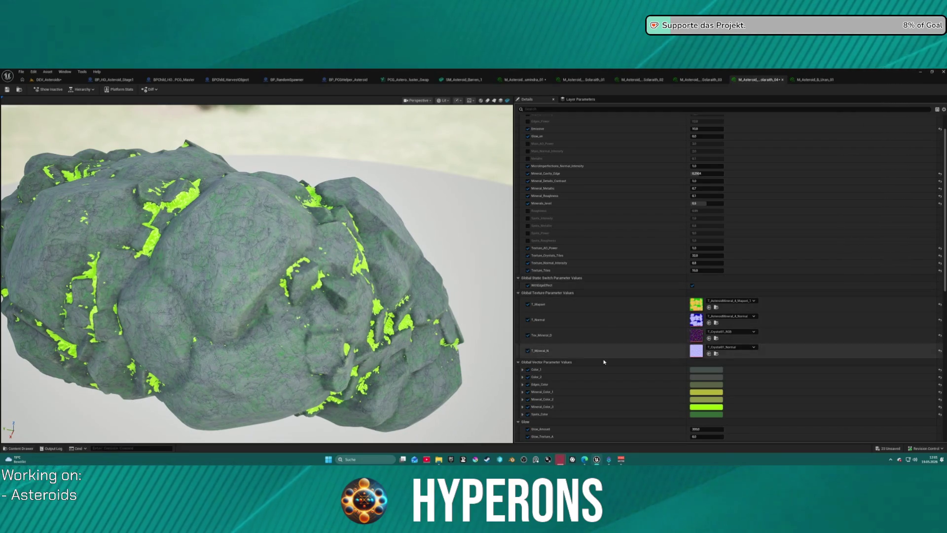
Step: Set Mineral_Color_2 to yellow and paste a yellow-green tint for the spots
click(703, 400)
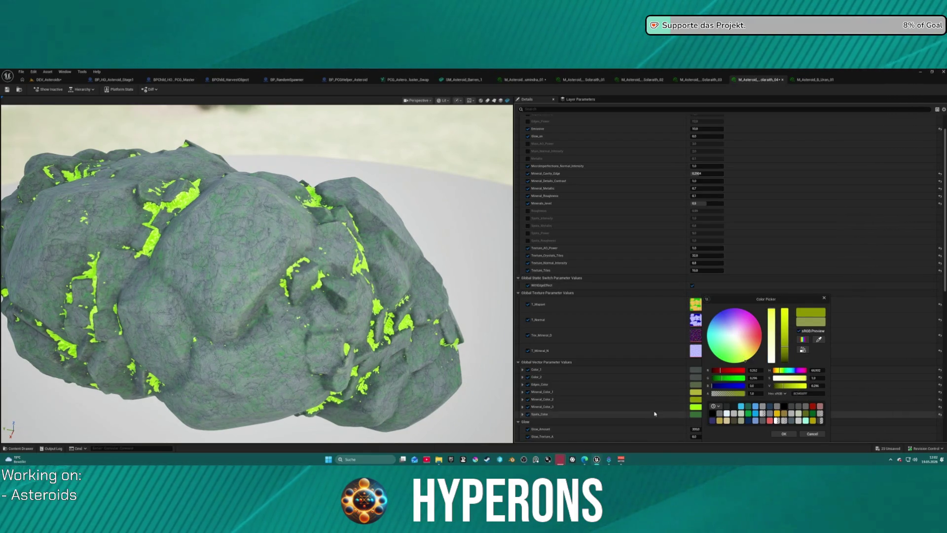
click(608, 414)
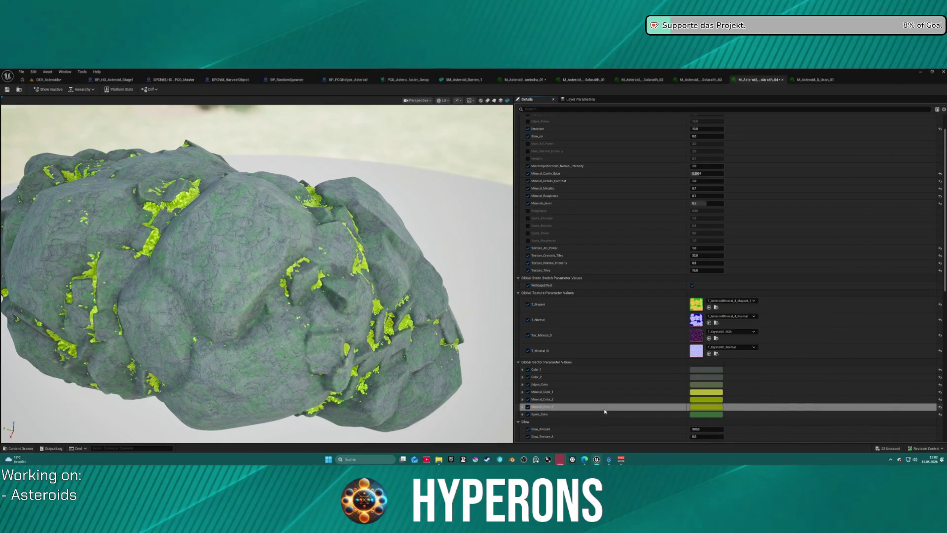
key(ctrl+v)
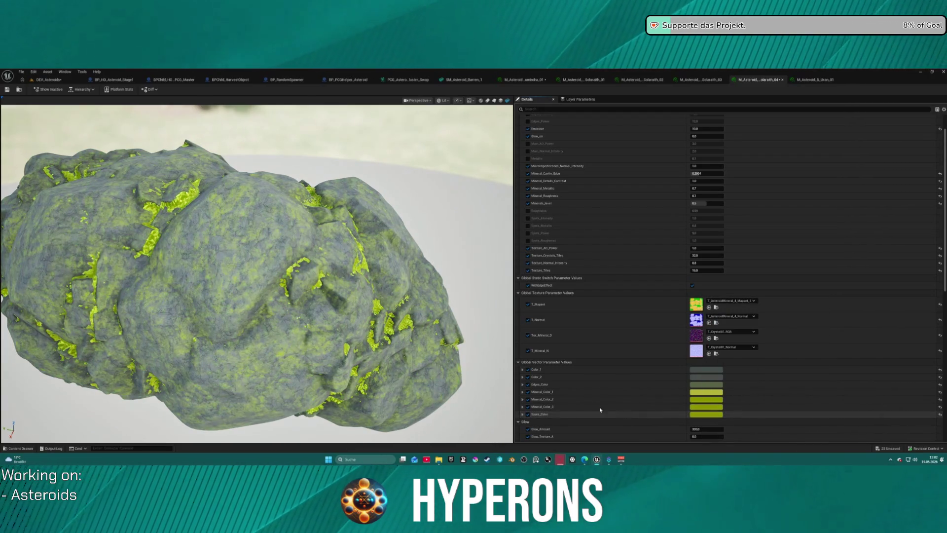
Step: Set Spots_Color to light cyan after trying several other hues
click(706, 415)
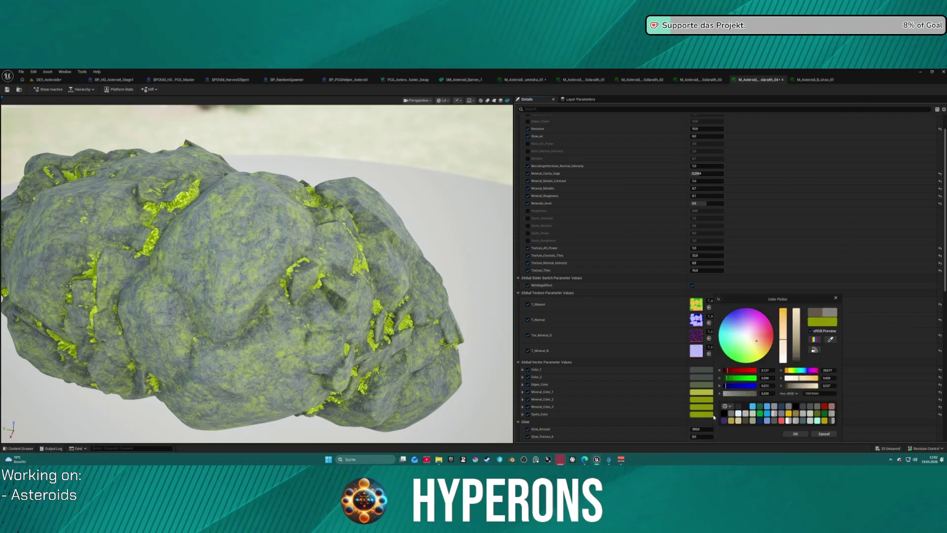
drag(797, 325, 796, 362)
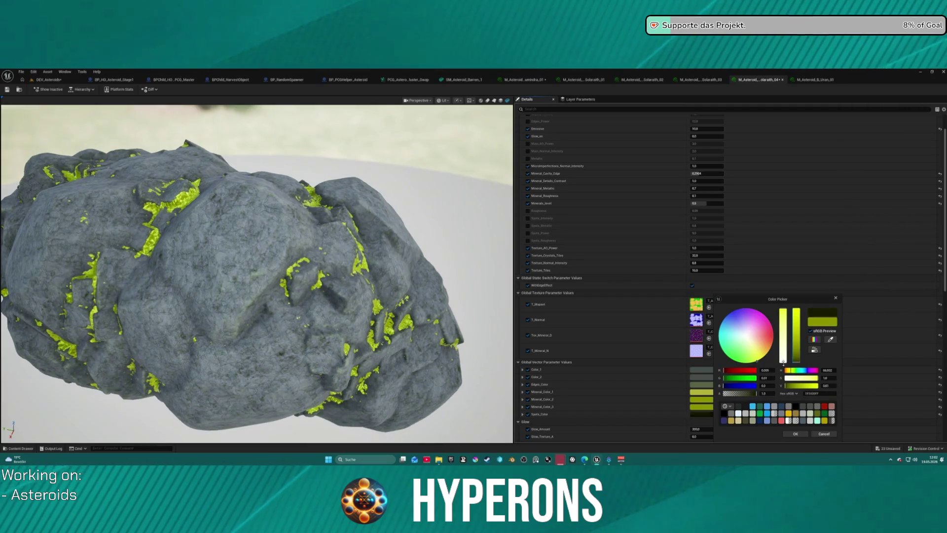
drag(796, 362, 796, 310)
mouse_move(746, 335)
mouse_down()
mouse_move(724, 342)
mouse_move(745, 311)
mouse_move(723, 320)
mouse_move(733, 328)
mouse_up()
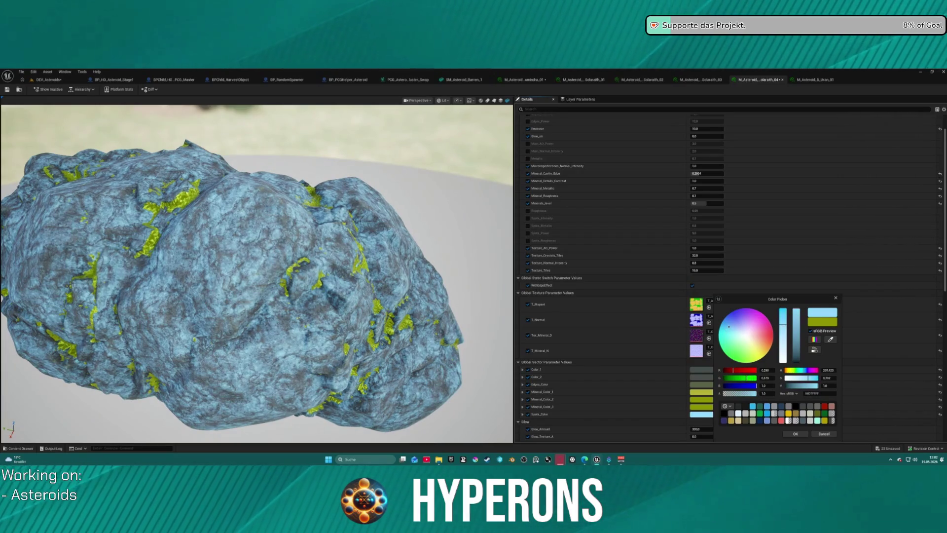
drag(727, 330, 755, 322)
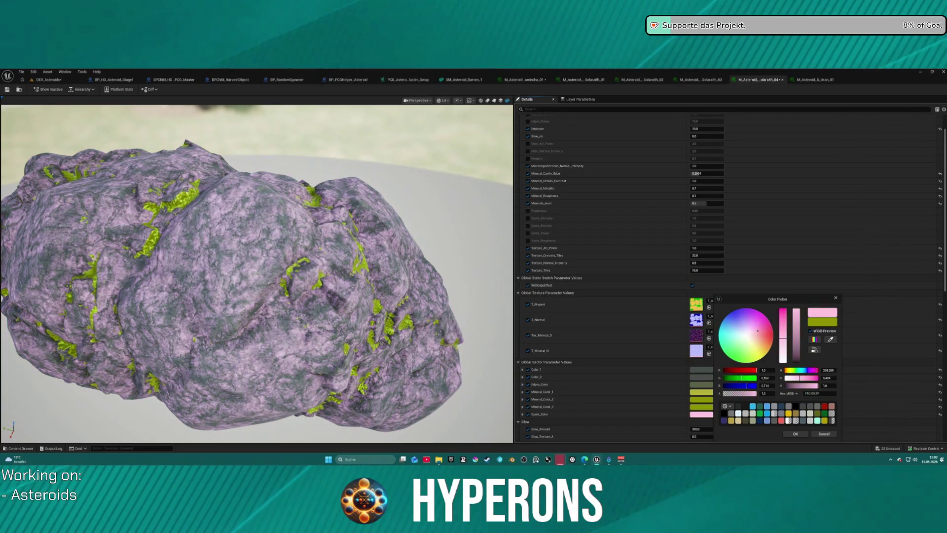
click(749, 355)
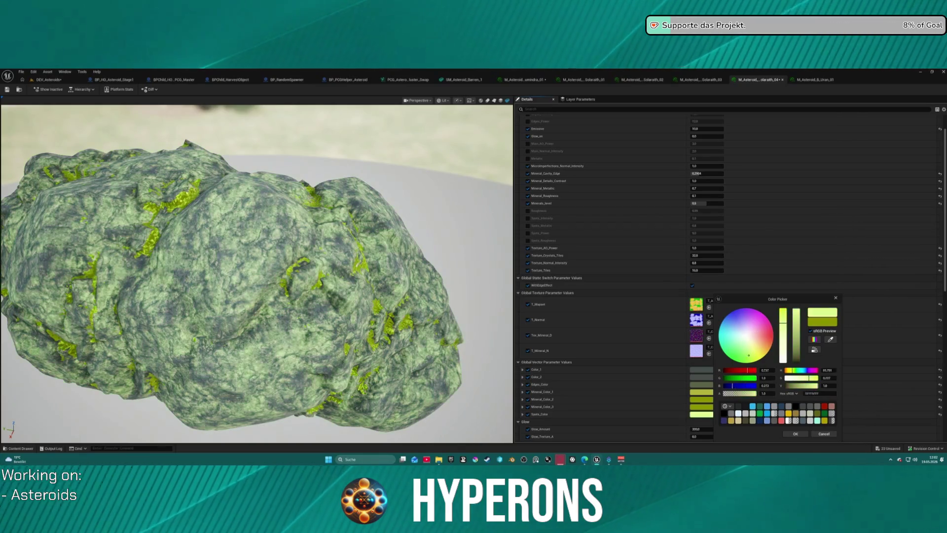
click(758, 356)
drag(757, 356, 758, 354)
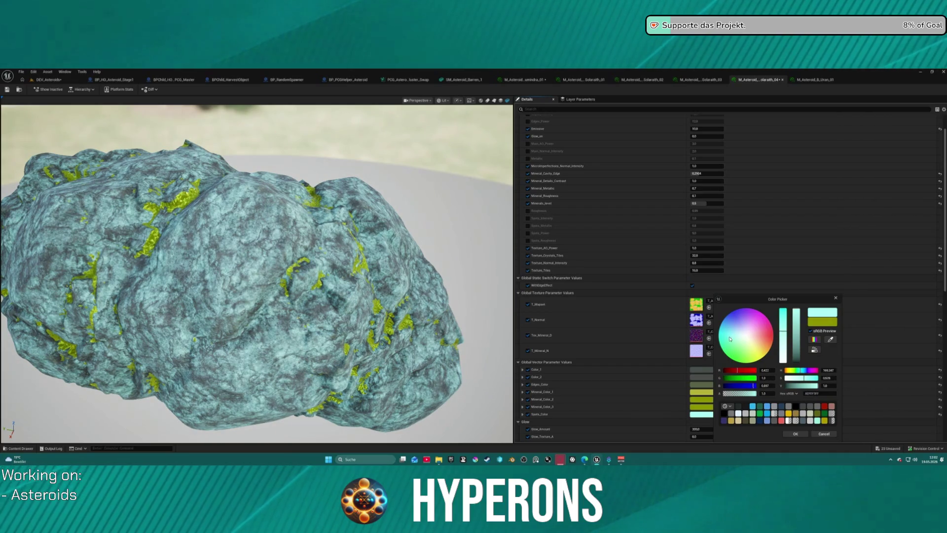
key(Return)
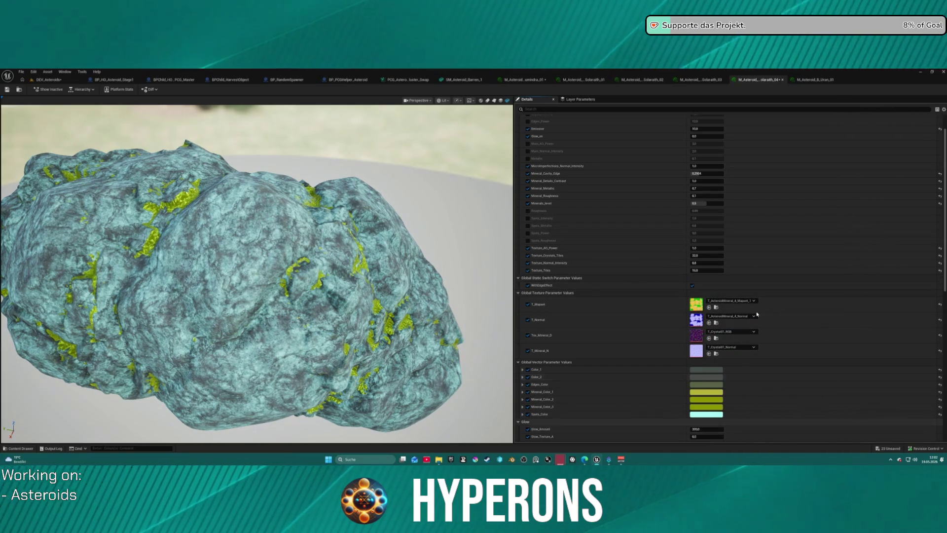
Step: Lower Emissive to 5 and push Mineral_Color_1 to full saturation
scroll(715, 152, up, 2)
click(711, 155)
text(5)
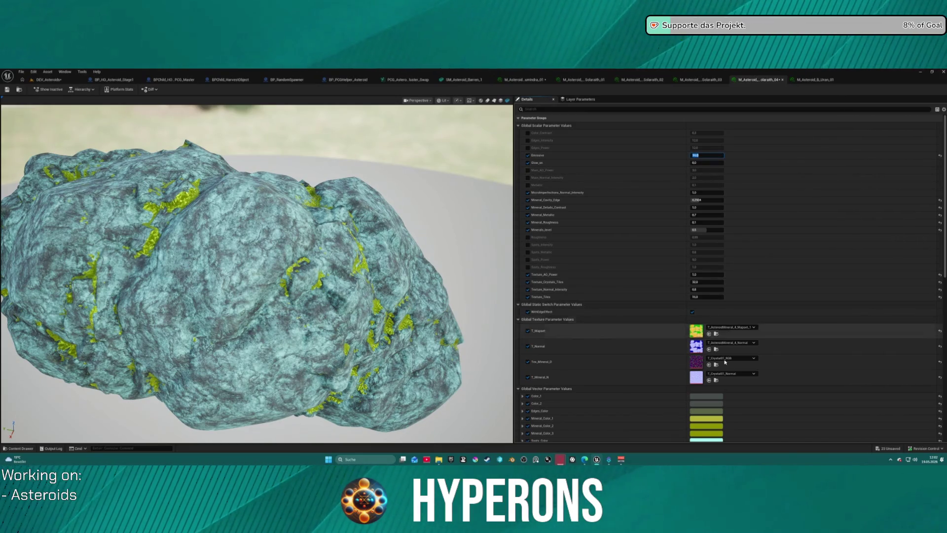
scroll(710, 296, down, 5)
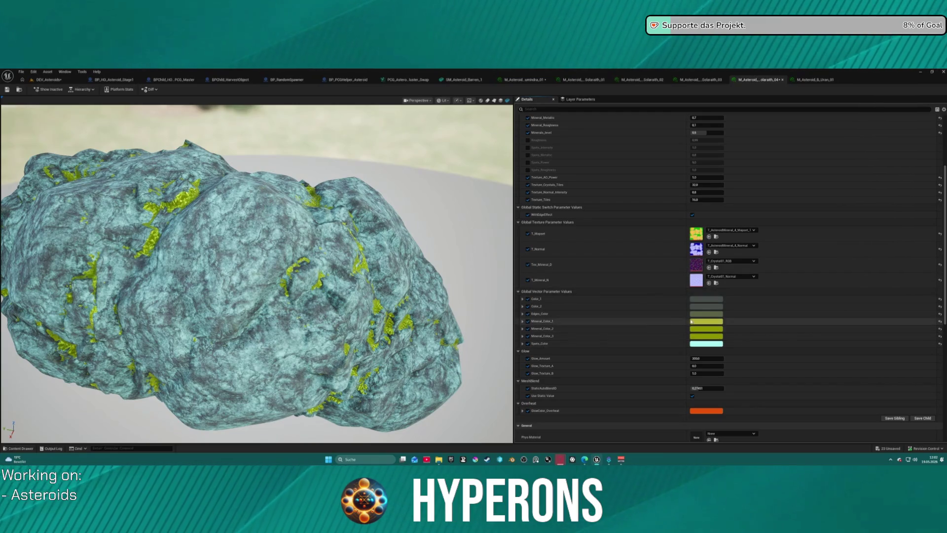
click(703, 322)
drag(772, 316, 773, 308)
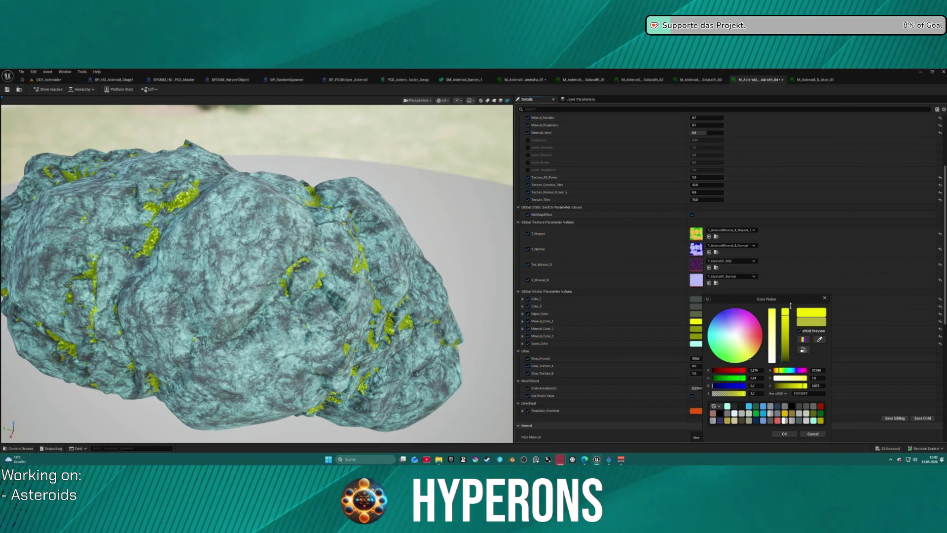
Step: Settle the mineral colour on a golden orange swatch and confirm it
click(774, 328)
click(785, 359)
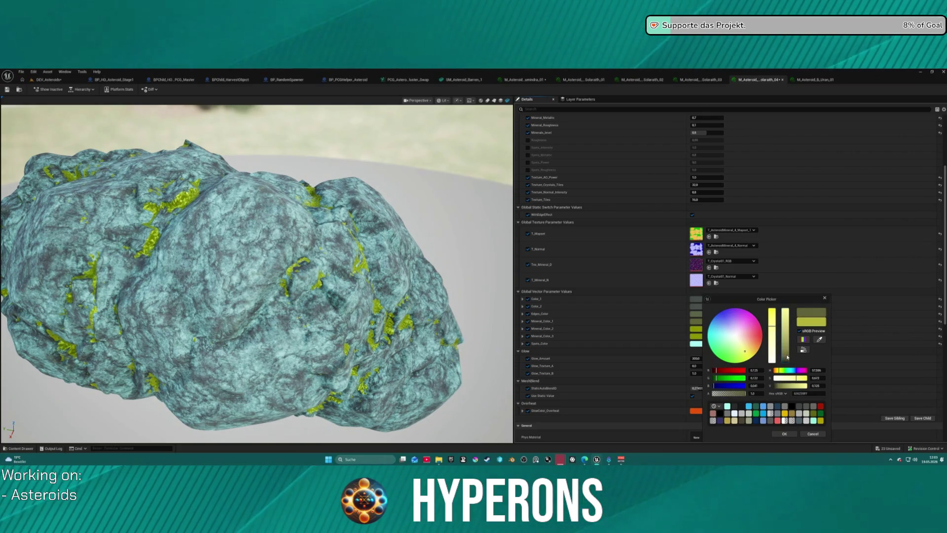
click(765, 343)
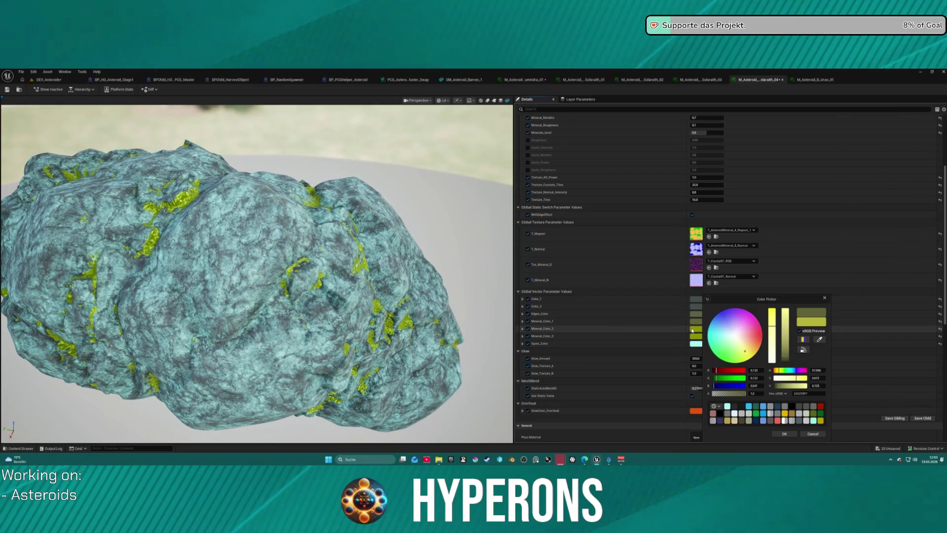
drag(767, 299, 756, 299)
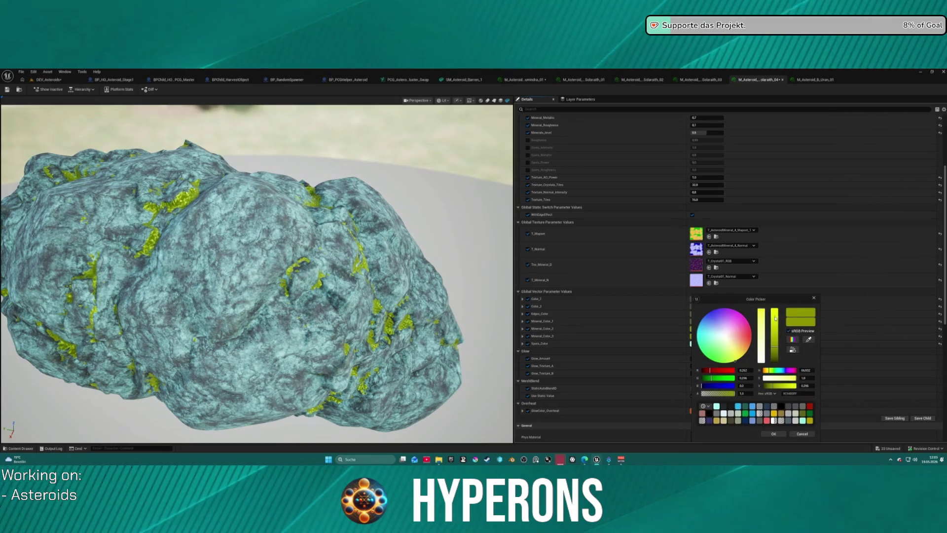
drag(776, 332, 776, 305)
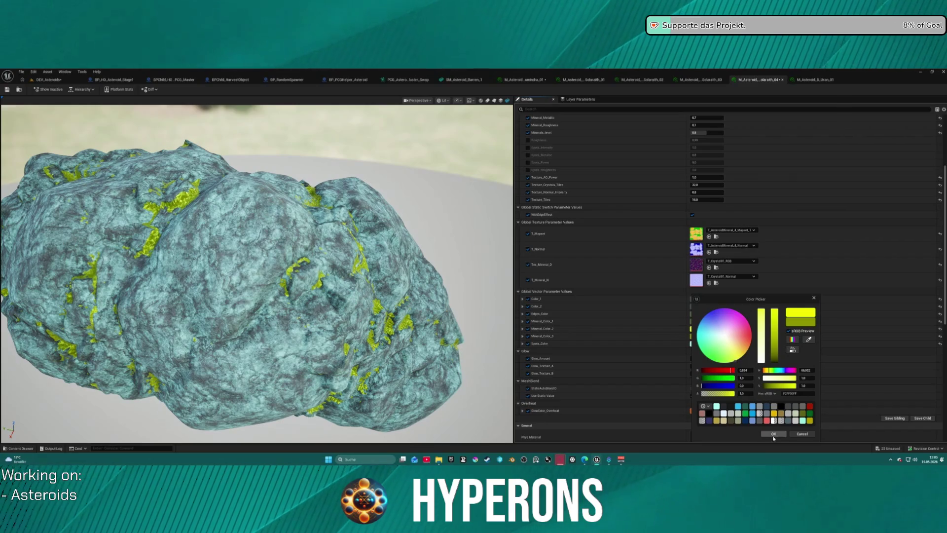
click(775, 414)
click(773, 435)
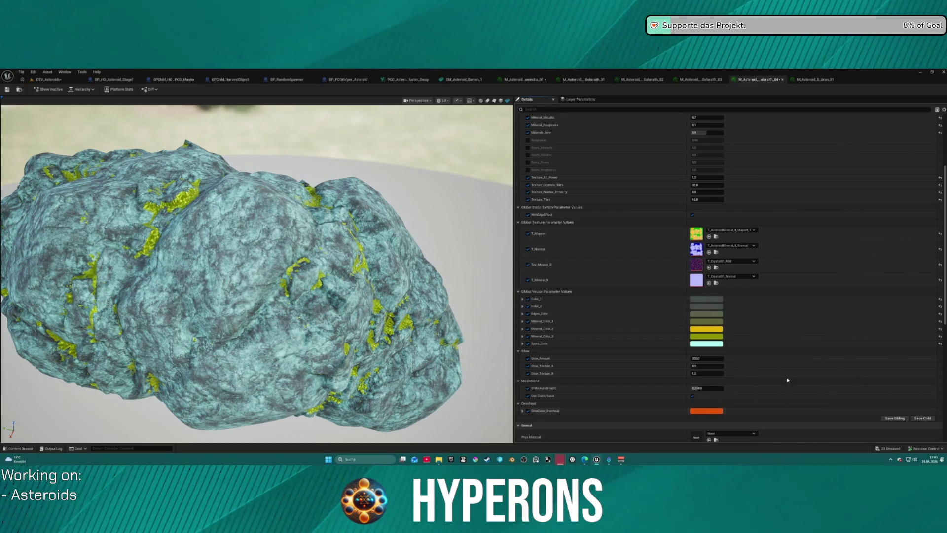
Step: Darken Mineral_Color_3 from vivid yellow to a deeper olive yellow
click(707, 338)
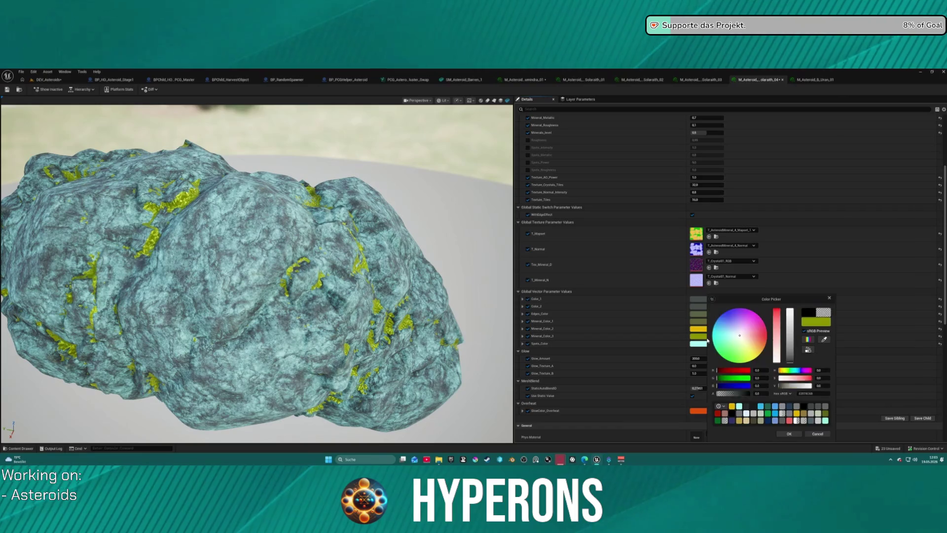
drag(790, 341, 794, 304)
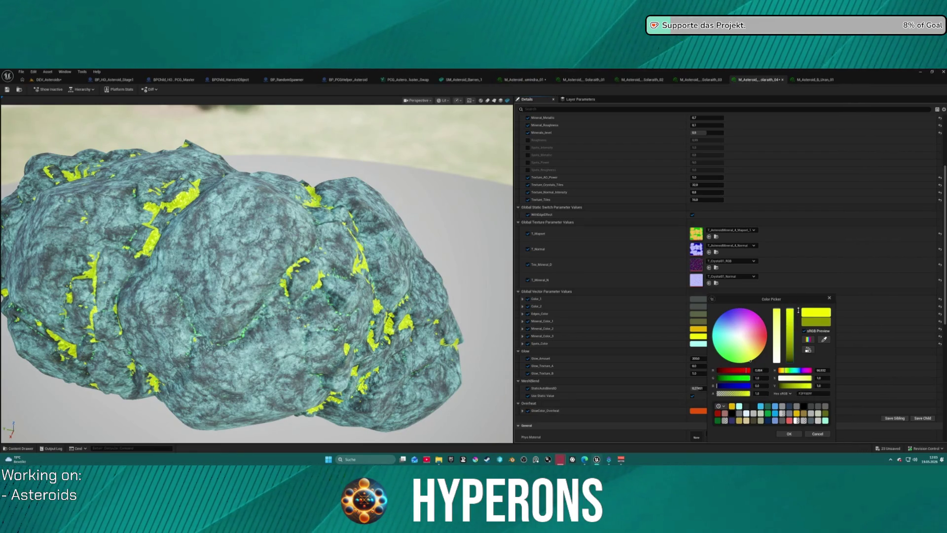
click(798, 309)
drag(799, 309, 797, 312)
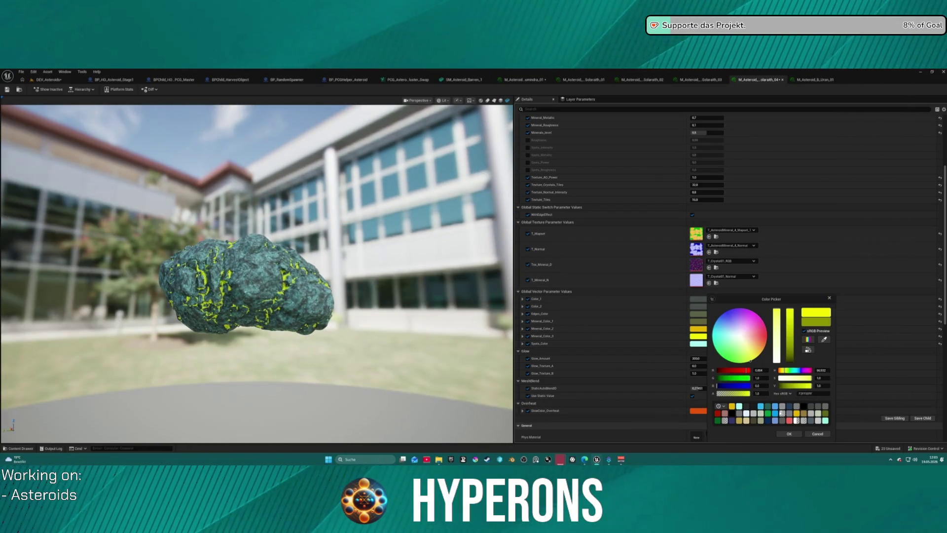
click(790, 349)
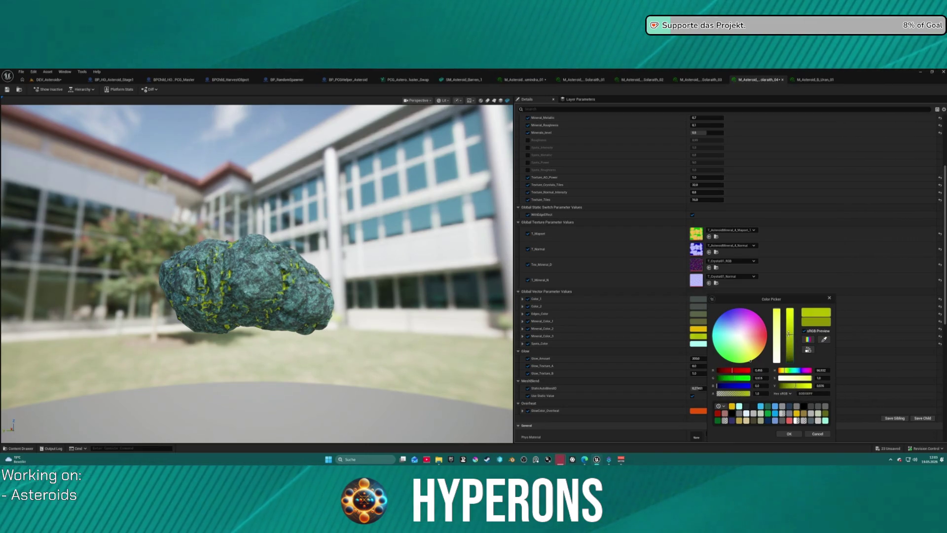
click(247, 265)
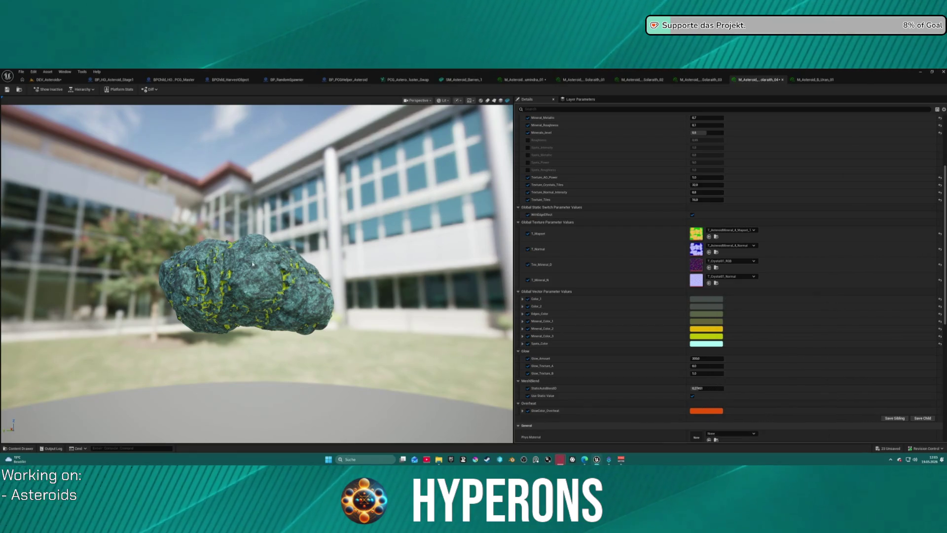
Step: Place SM_AsteroidMineral_4 from Static_Meshes in the sky above the crystals
key(ctrl+space)
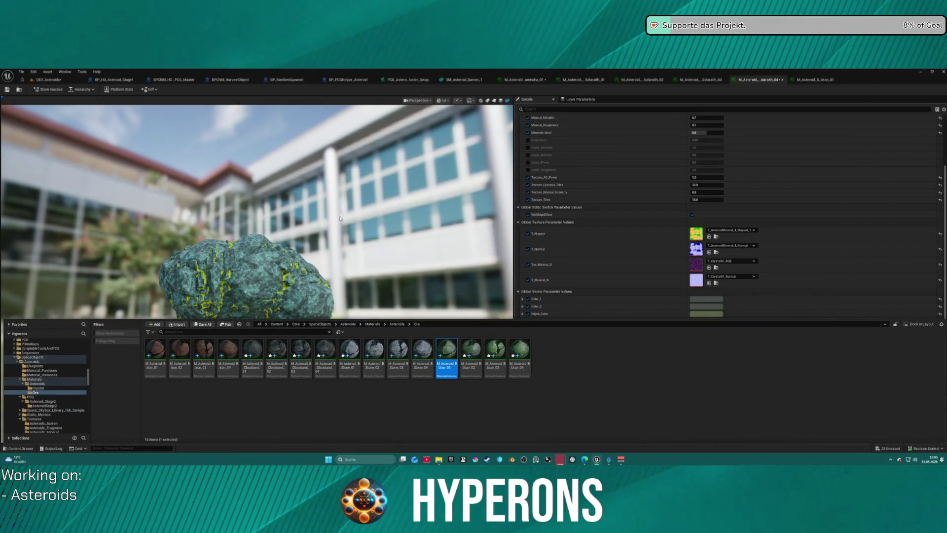
click(49, 79)
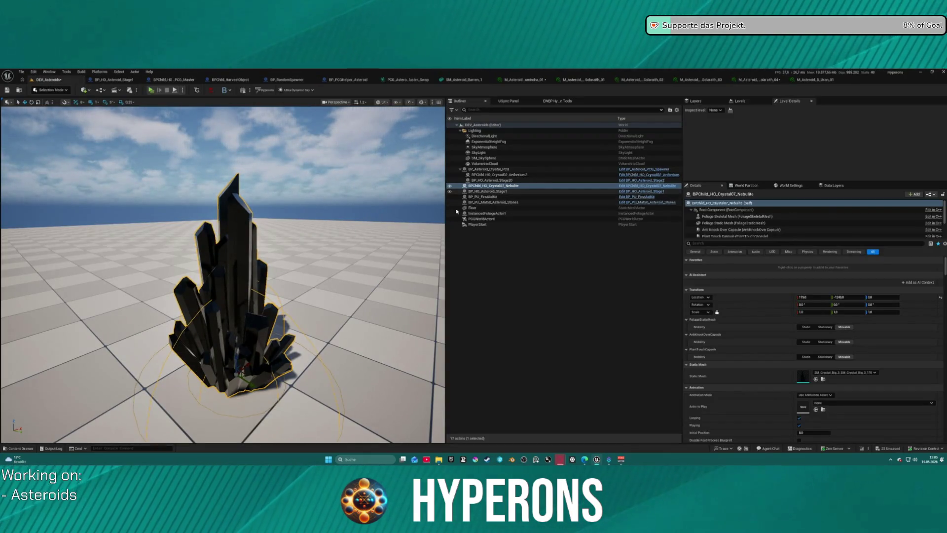
key(ctrl+space)
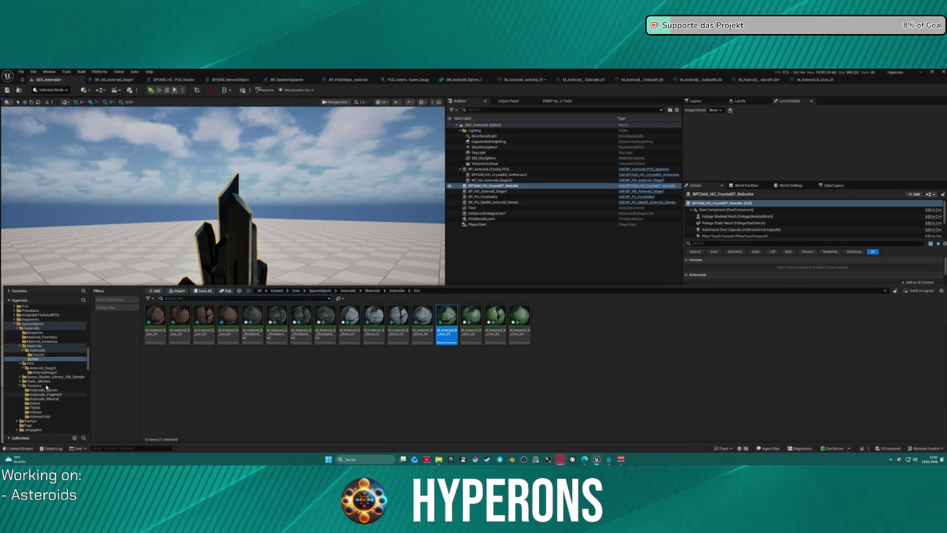
click(39, 380)
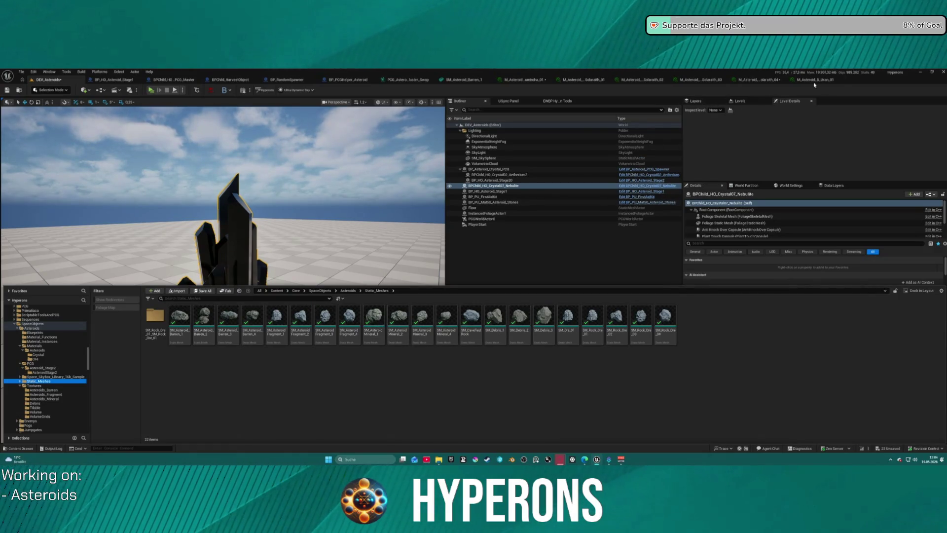
mouse_move(447, 321)
mouse_down()
mouse_move(345, 203)
mouse_move(340, 223)
mouse_move(348, 146)
mouse_up()
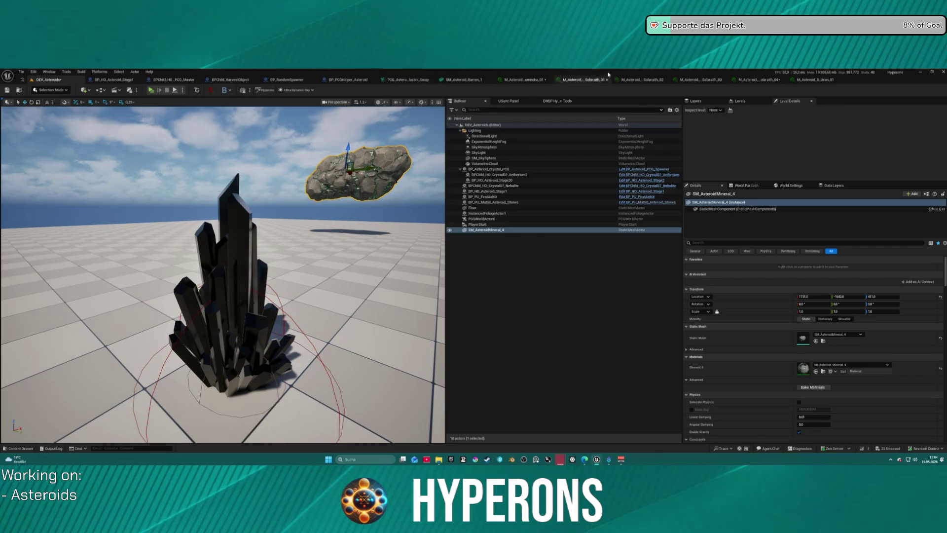
Step: Assign M_Asteroid_Solarath_04 to the new rock and select the six lighting actors
click(757, 80)
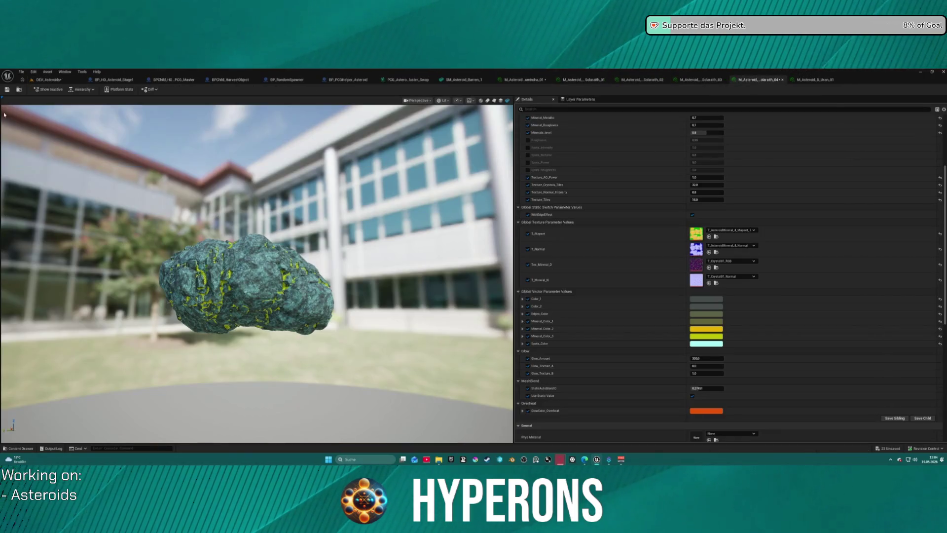
key(ctrl+b)
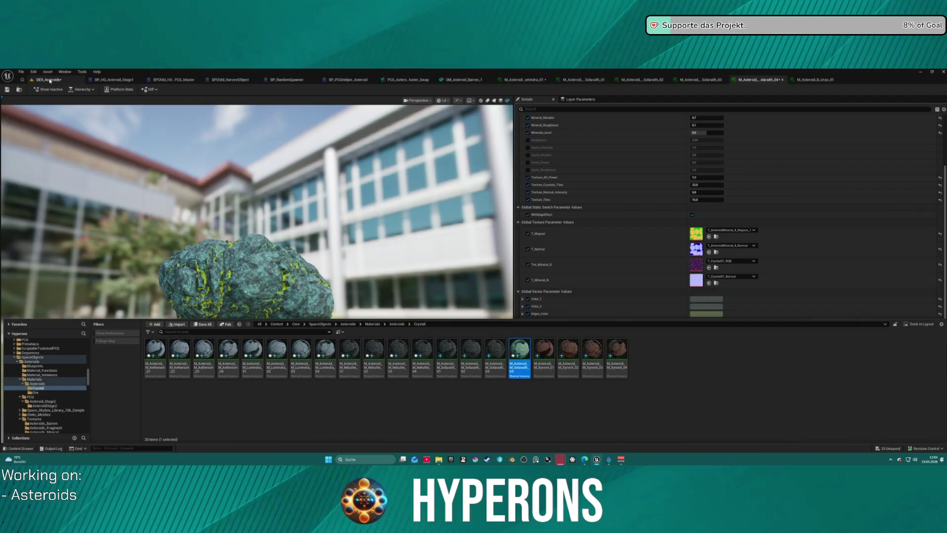
click(48, 80)
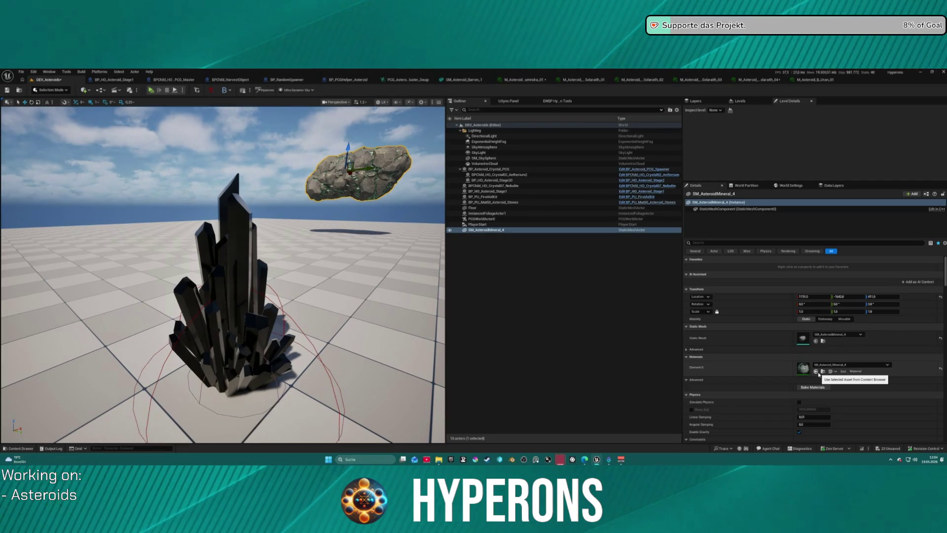
click(816, 371)
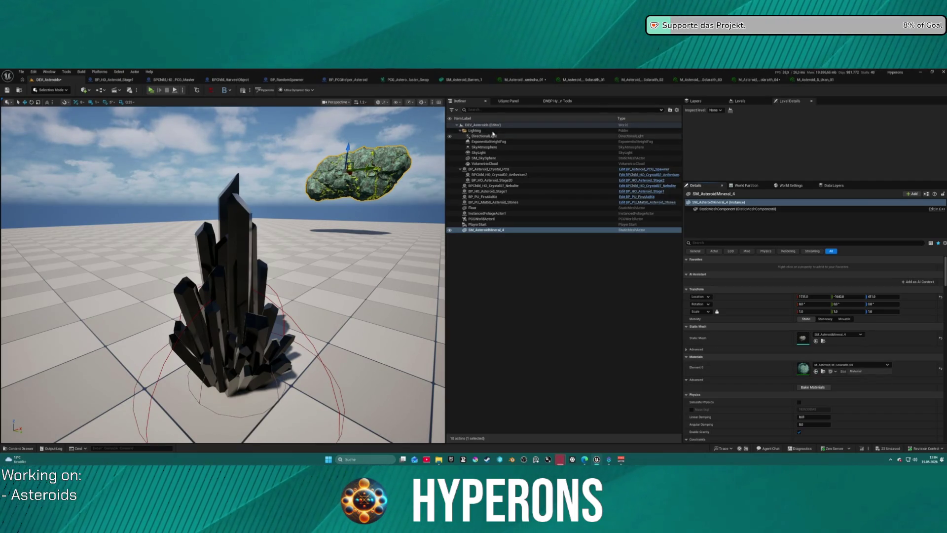
click(474, 130)
shift+click(504, 163)
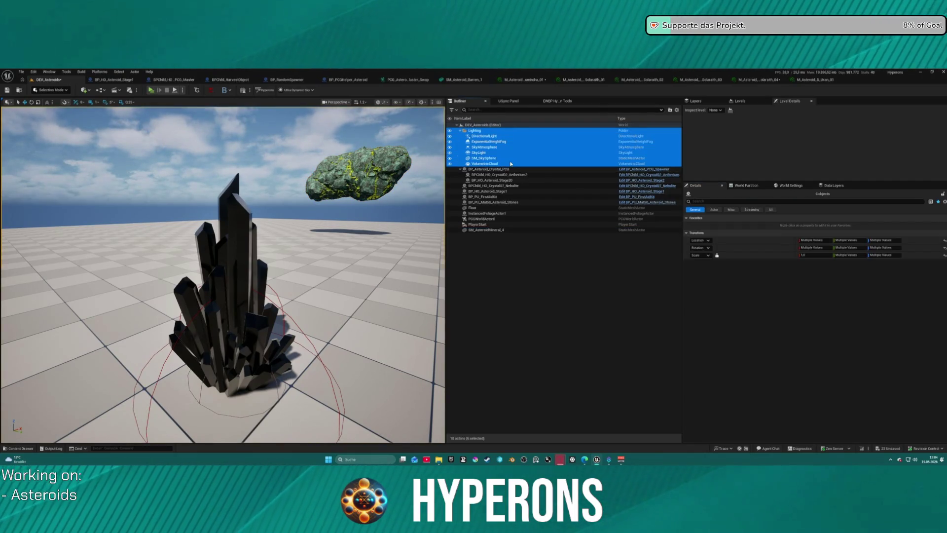
Step: Delete the lighting to preview a dark scene, undo it, and return to Solarath_04's parameters
key(Delete)
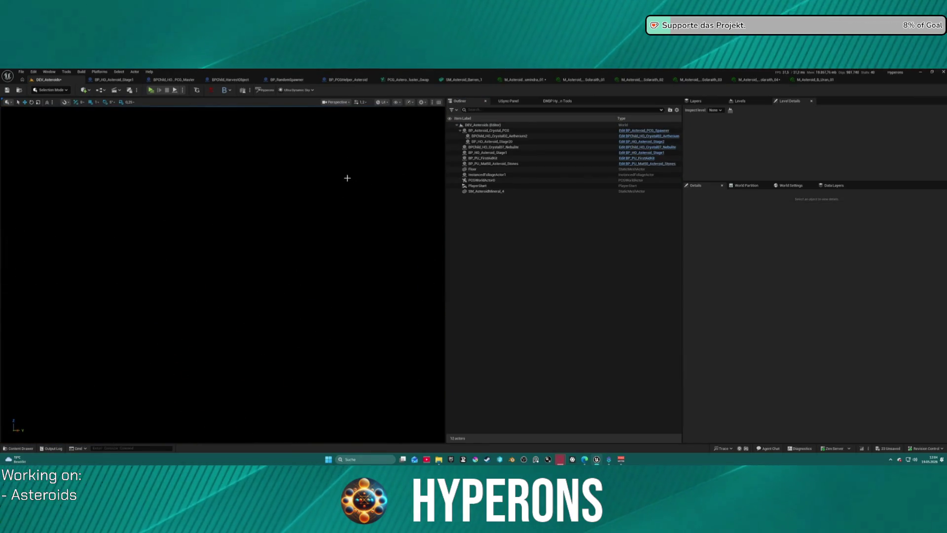
key(ctrl+z)
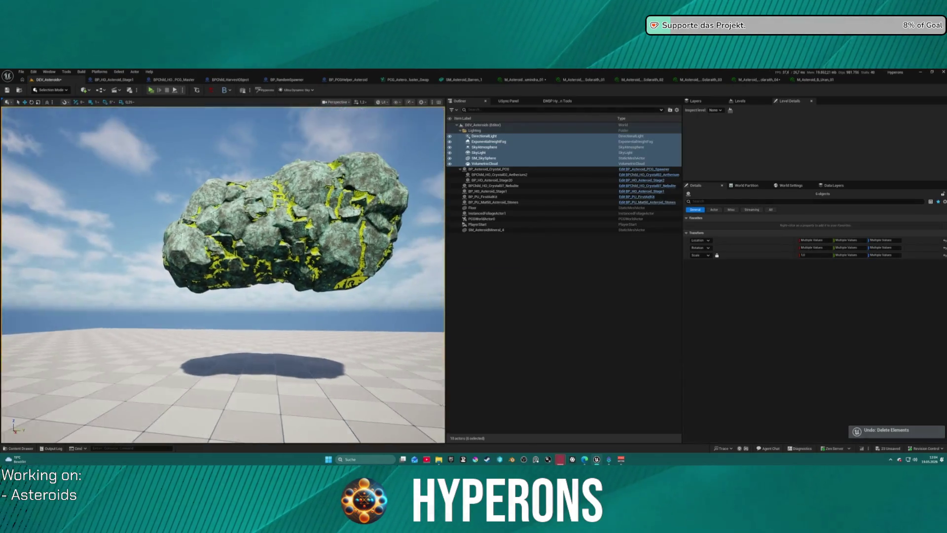
scroll(319, 189, up, 5)
scroll(319, 189, down, 3)
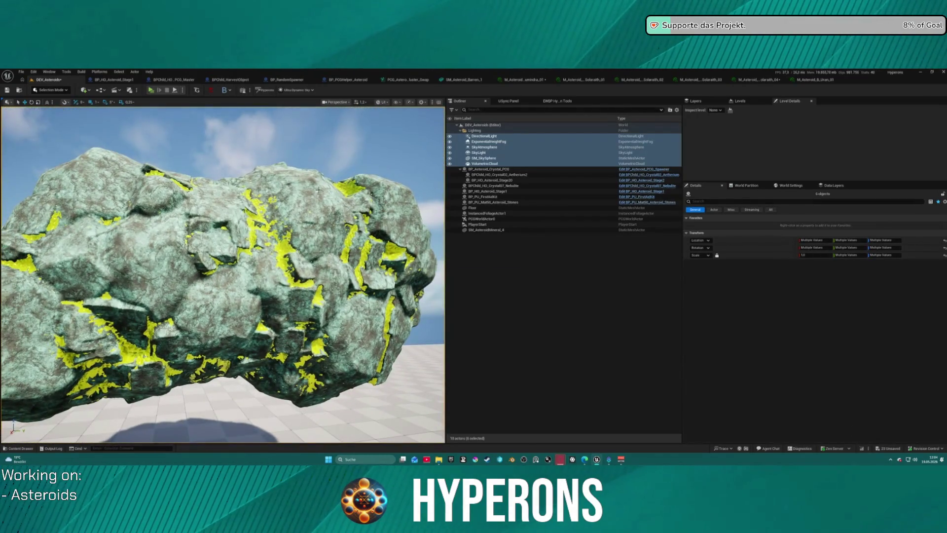
click(764, 80)
scroll(690, 144, up, 3)
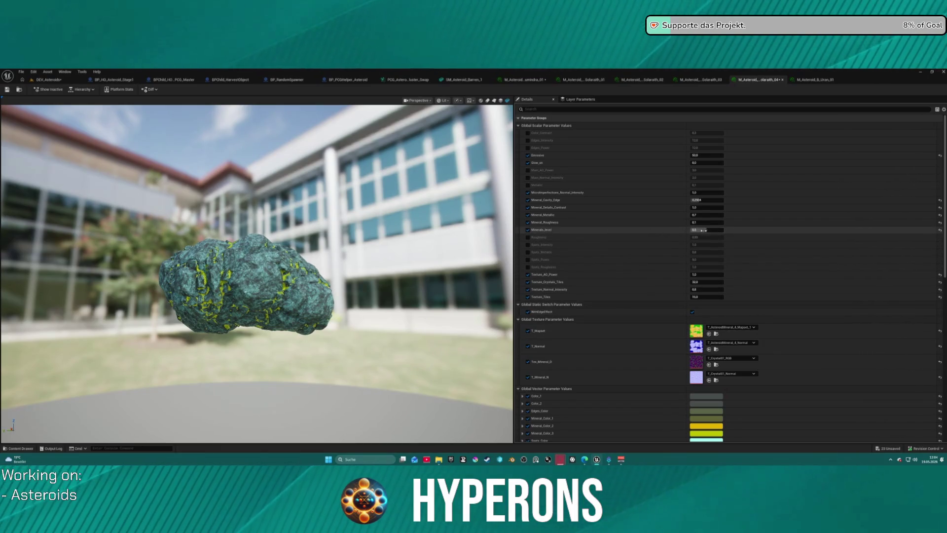
Step: Set Minerals_level to 1 and Mineral_Cavity_Edge to 0.0056, then go back to DEV_Asteroids
text(1)
key(Return)
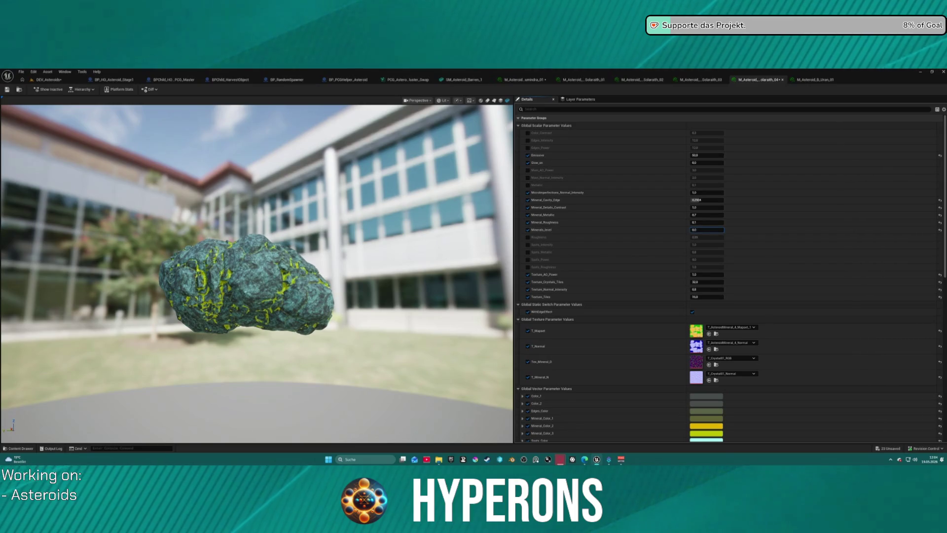
drag(222, 188, 221, 232)
scroll(238, 240, up, 5)
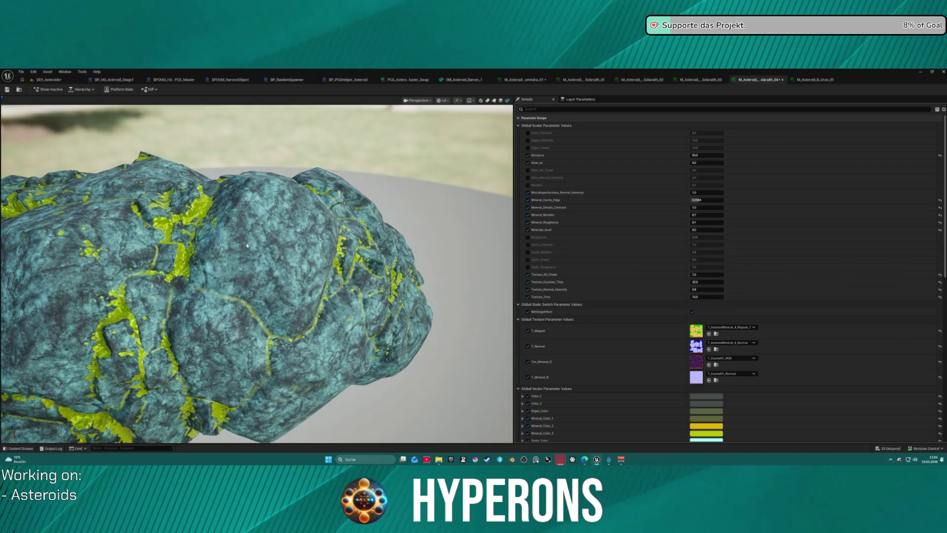
scroll(264, 238, down, 3)
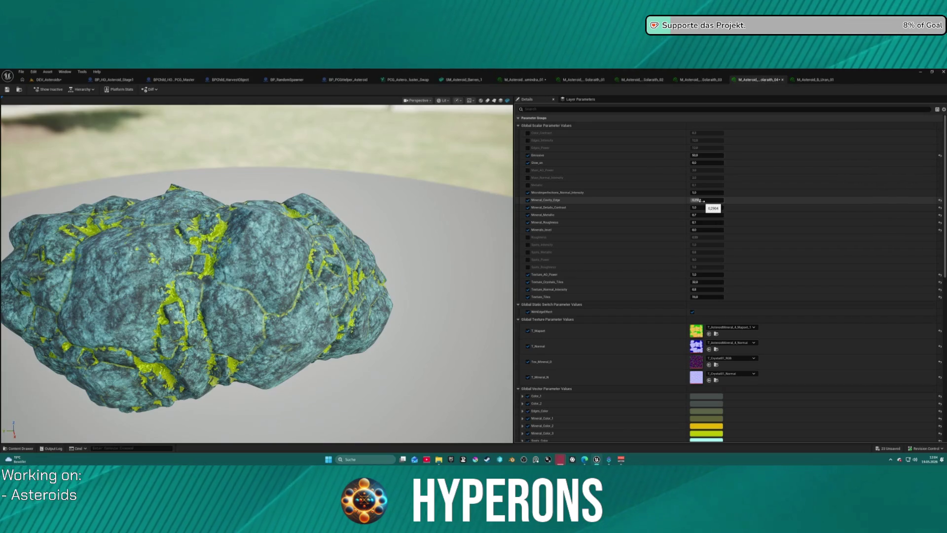
text(0.0056)
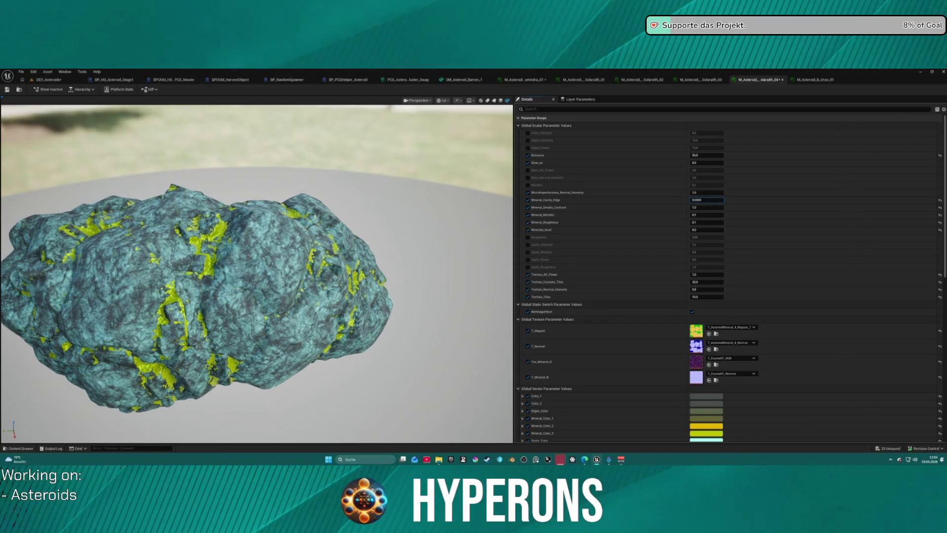
click(49, 81)
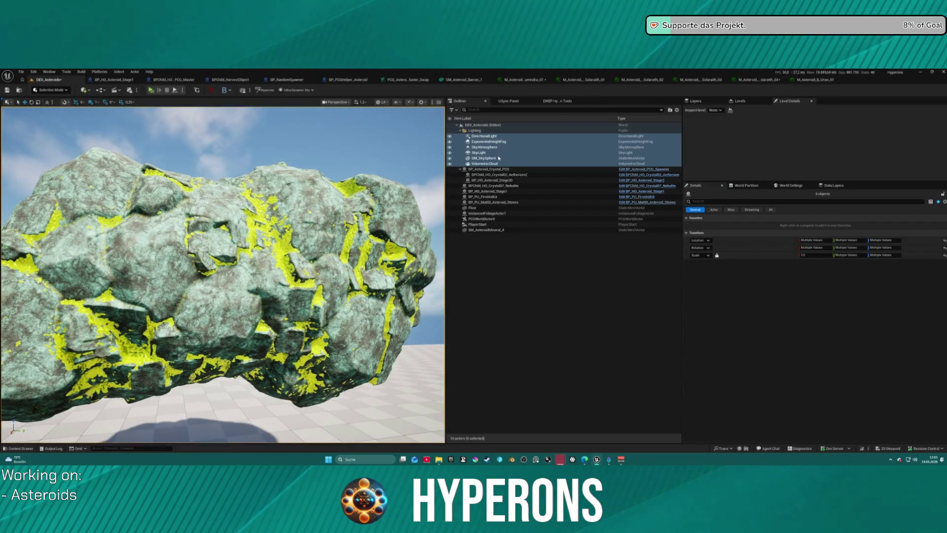
Step: Delete the level's lighting actors to see the asteroid in darkness, then restore them
key(Delete)
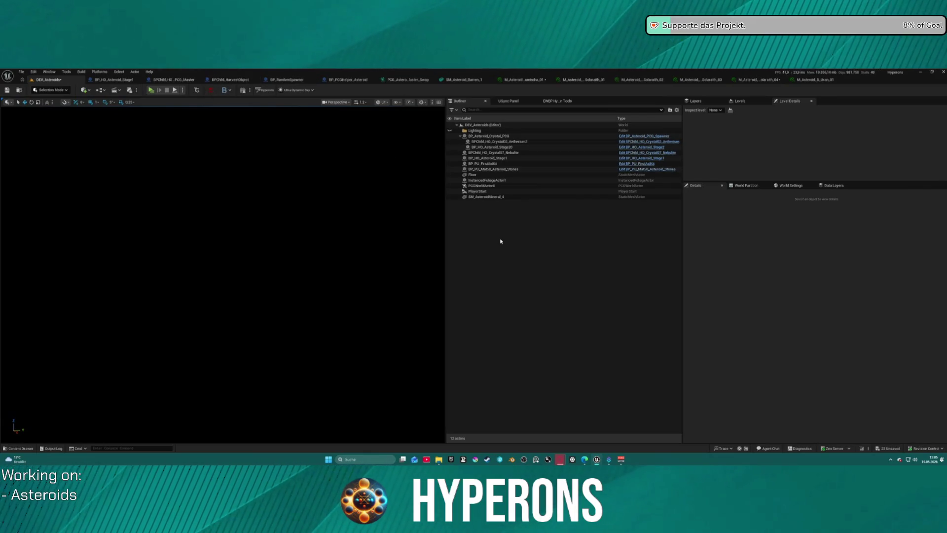
key(ctrl+z)
mouse_move(223, 274)
mouse_down()
mouse_move(212, 306)
mouse_move(212, 286)
mouse_move(232, 282)
mouse_move(232, 313)
mouse_up()
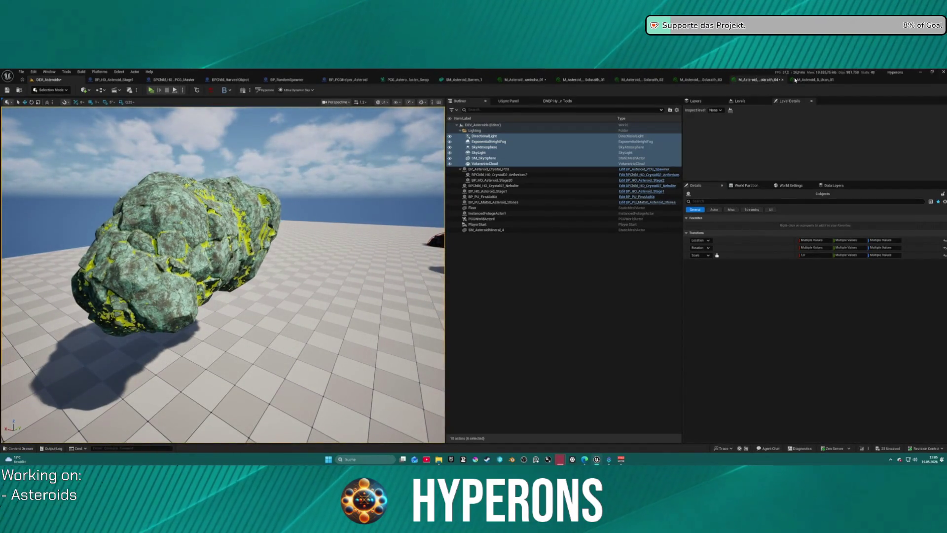
Step: Compare the B_Uran_01 asteroid material, then return to orbiting the Solarath_04 preview
click(817, 81)
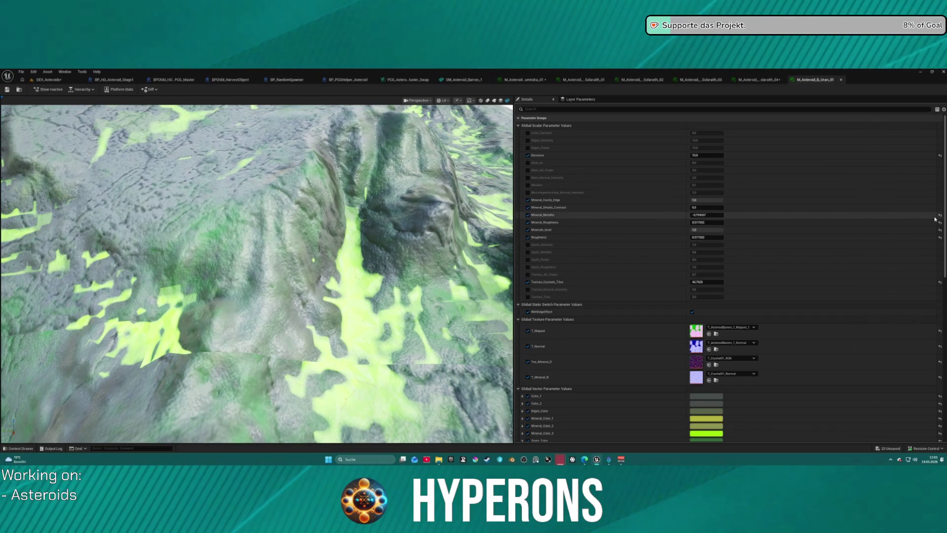
scroll(397, 209, down, 10)
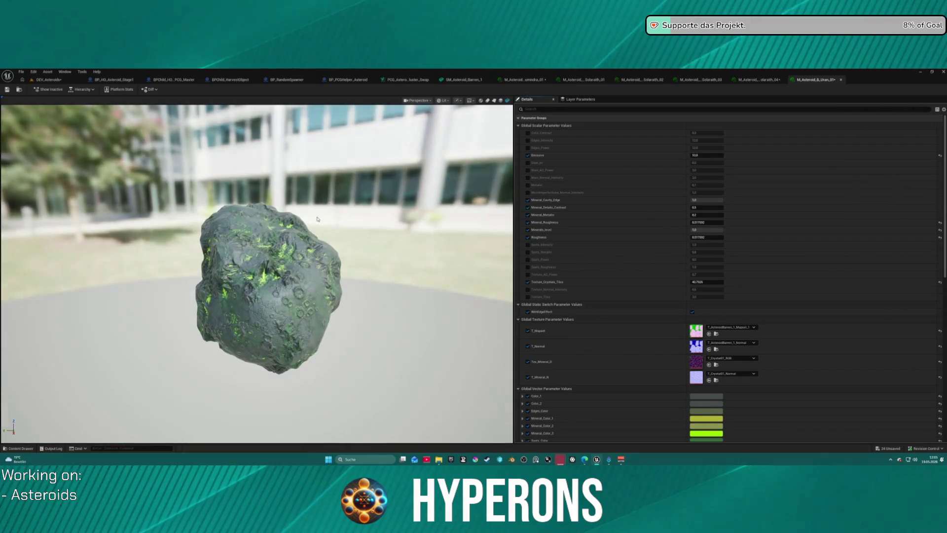
click(770, 80)
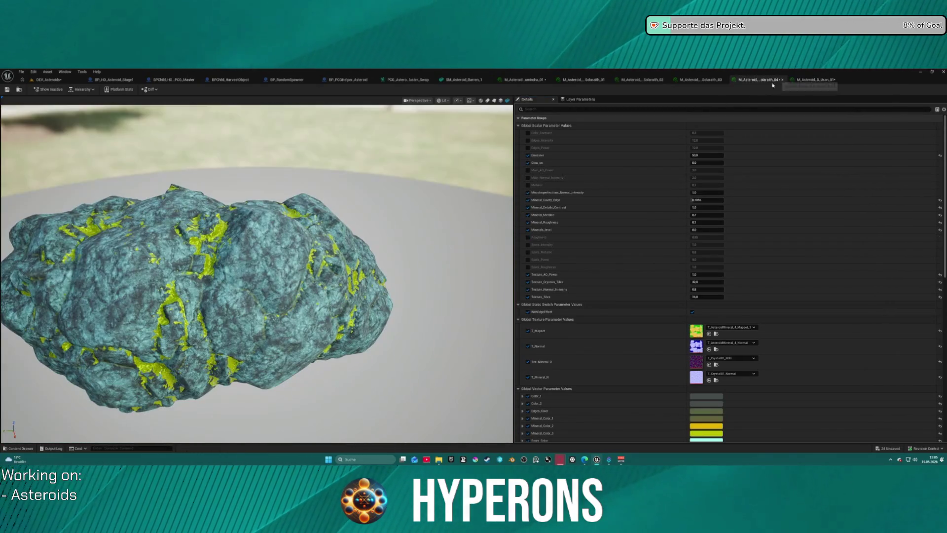
drag(180, 256, 207, 251)
scroll(181, 259, up, 10)
scroll(181, 259, down, 8)
Step: Switch the Solarath_04 preview scene from Grey Ambient to the Epic Headquarters backdrop
click(446, 100)
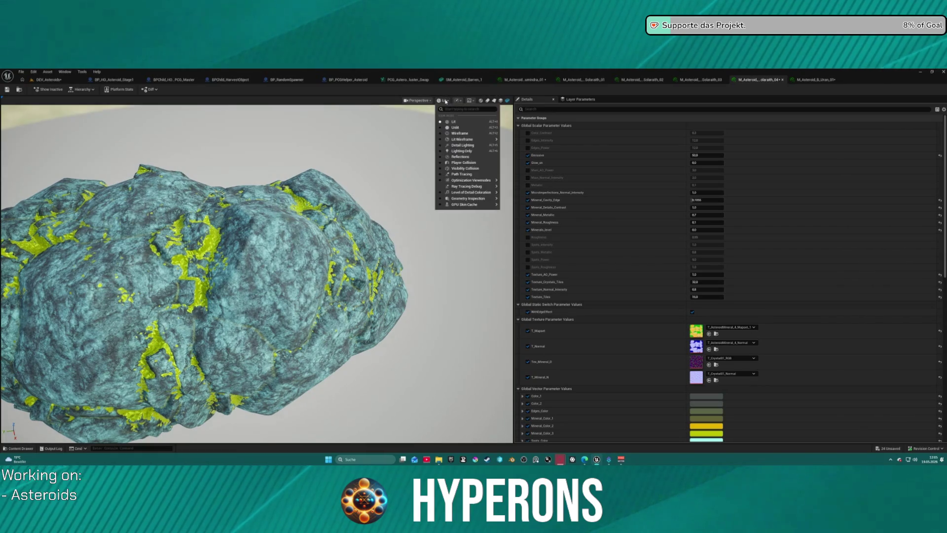
click(445, 101)
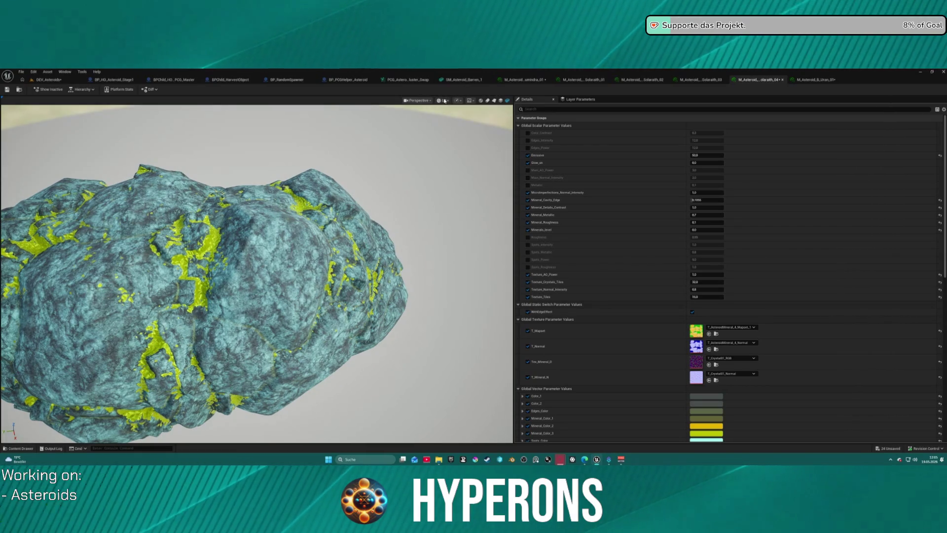
click(470, 101)
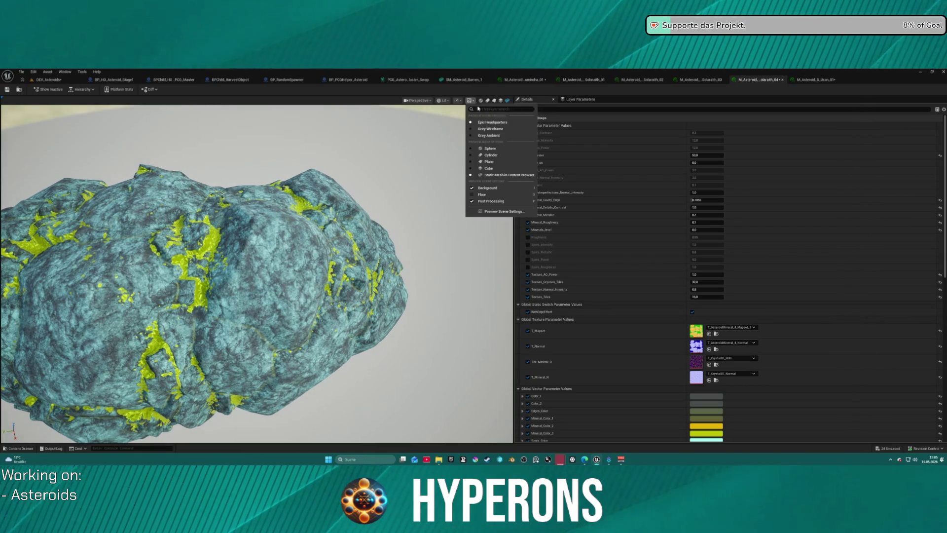
click(474, 129)
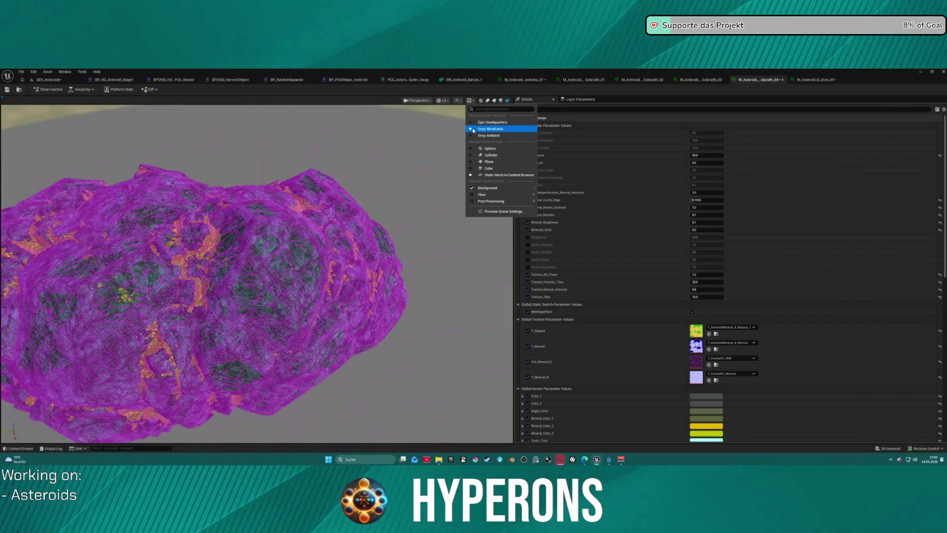
click(472, 135)
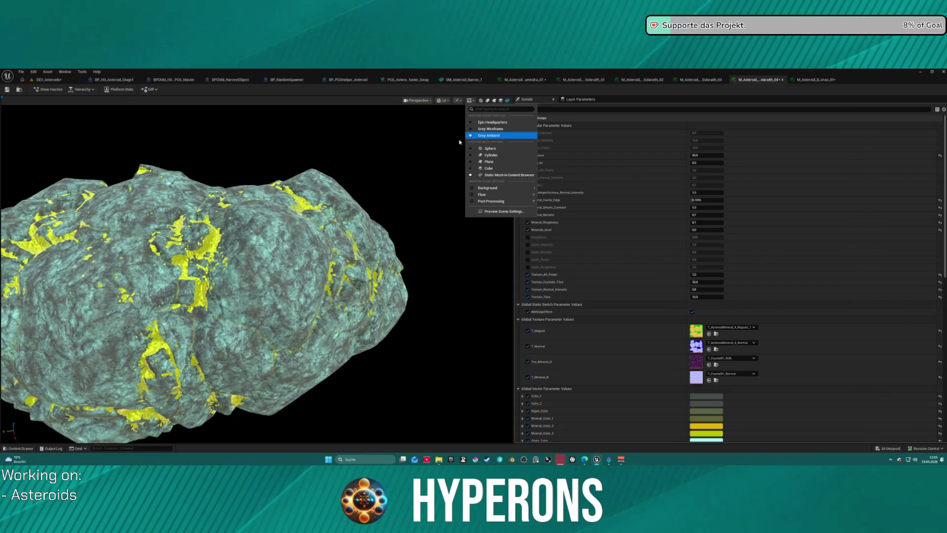
scroll(265, 199, down, 4)
drag(264, 204, 296, 205)
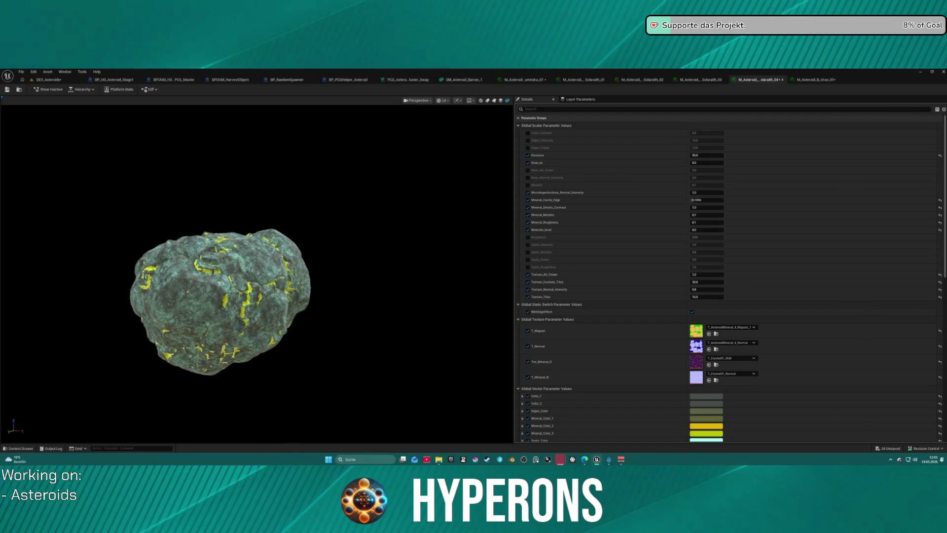
click(470, 101)
click(477, 123)
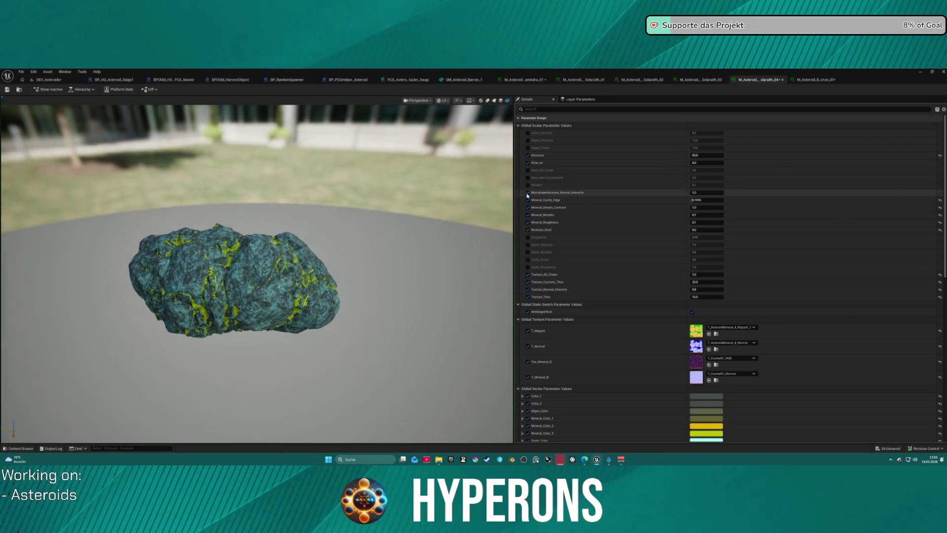
Step: Drag the Emissive and Glow_int values upward, then review the Glow and Overheat groups
drag(702, 157, 789, 157)
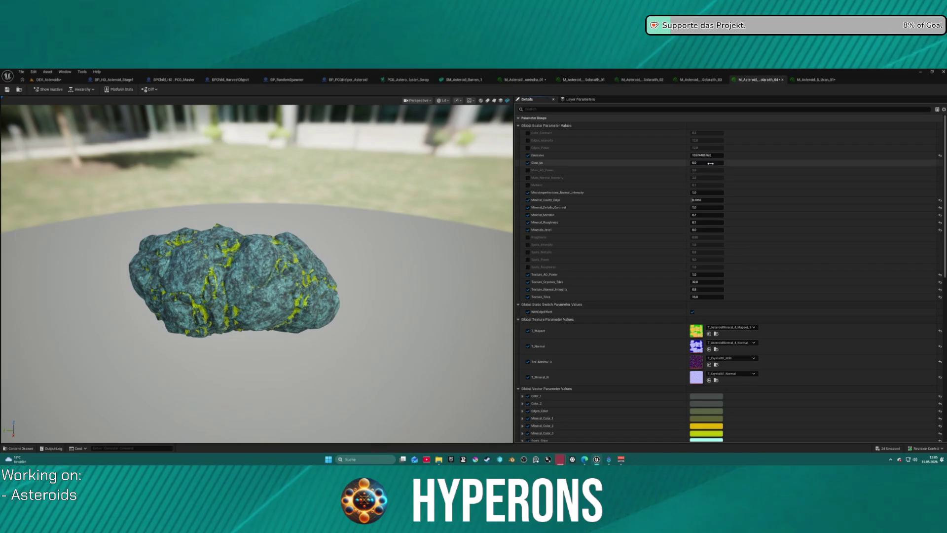
mouse_move(708, 162)
mouse_down()
mouse_move(790, 162)
mouse_move(701, 162)
mouse_up()
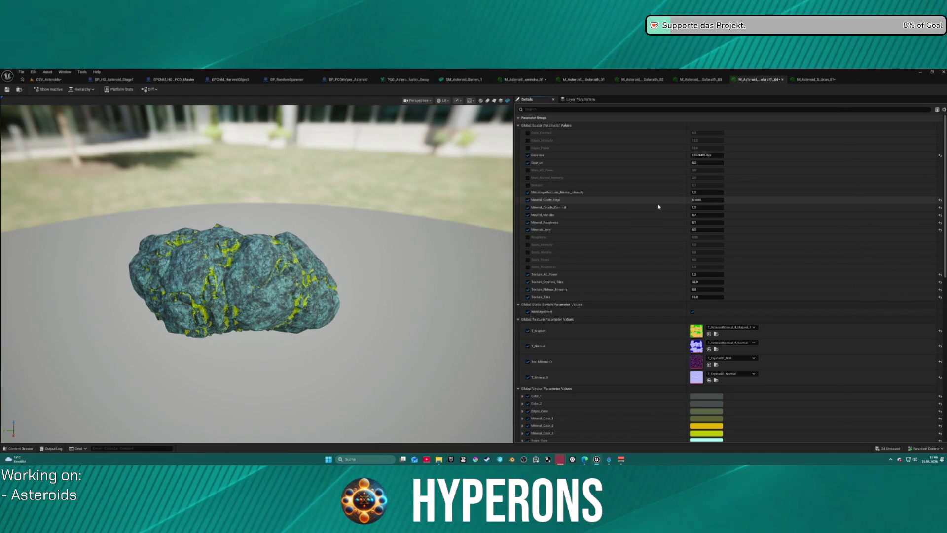
scroll(642, 340, down, 5)
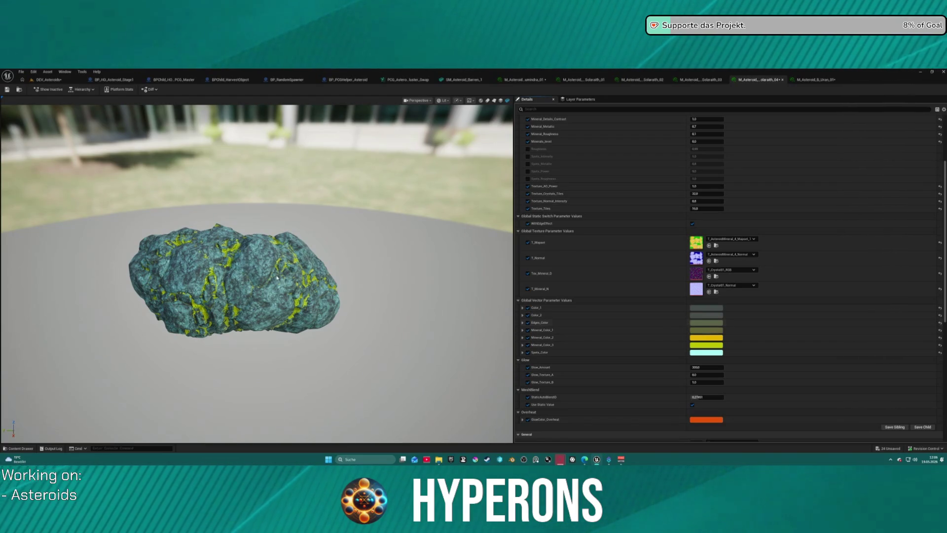
Step: Locate the B_Uran_01 material and apply it to the level asteroid's Element 0
click(814, 80)
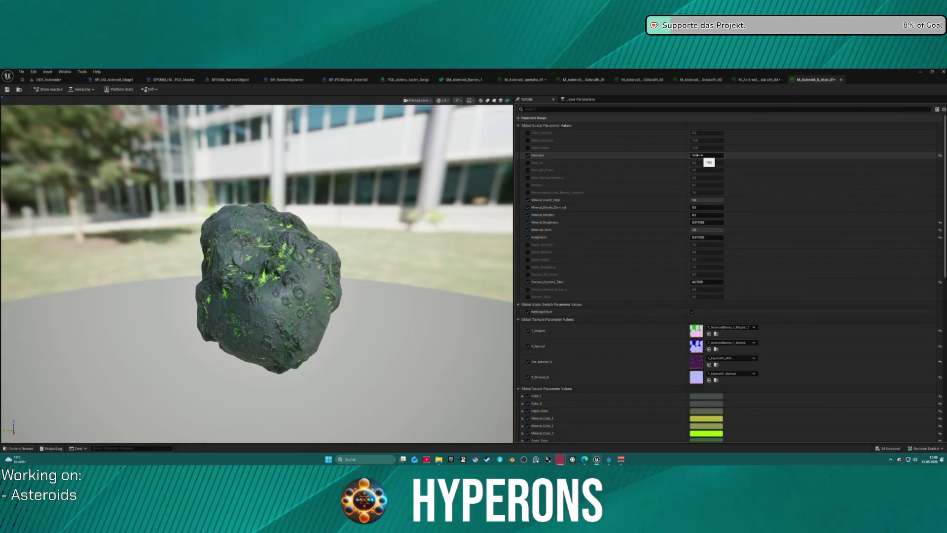
click(20, 89)
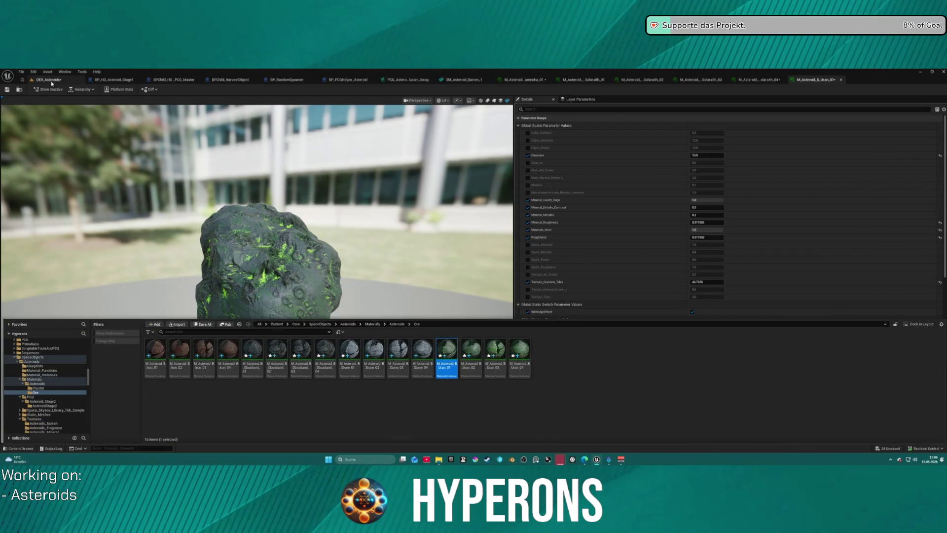
click(48, 79)
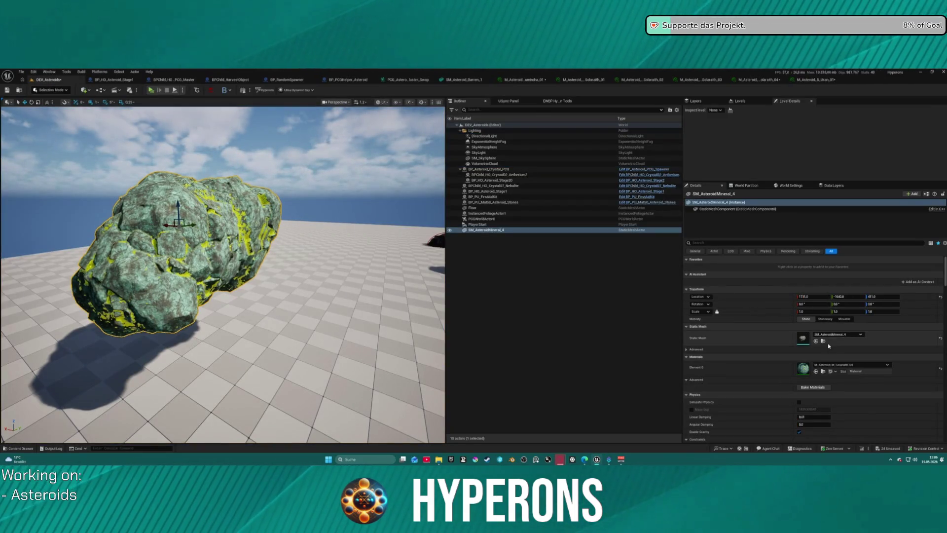
click(817, 372)
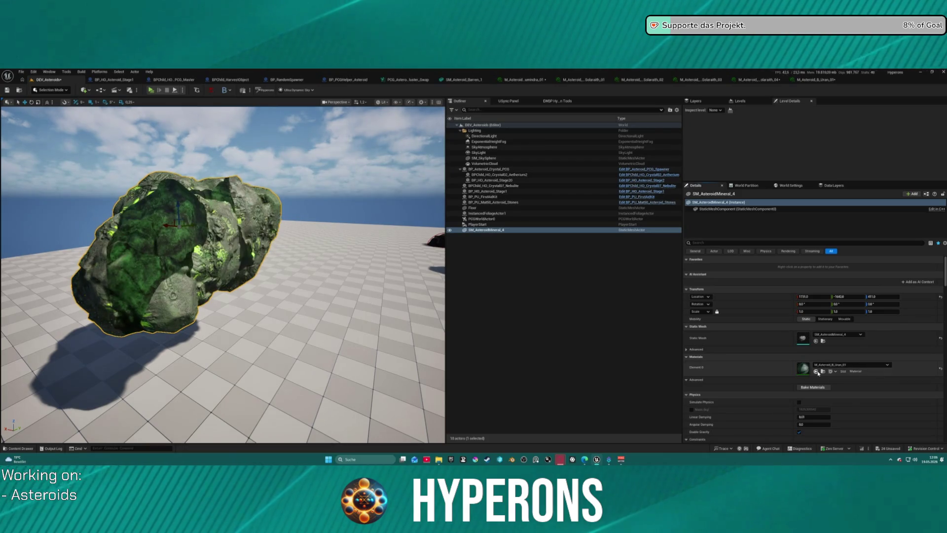
Step: Delete the six lighting actors, undo back to the asteroid's original material, and reopen B_Uran_01
click(500, 137)
shift+click(493, 165)
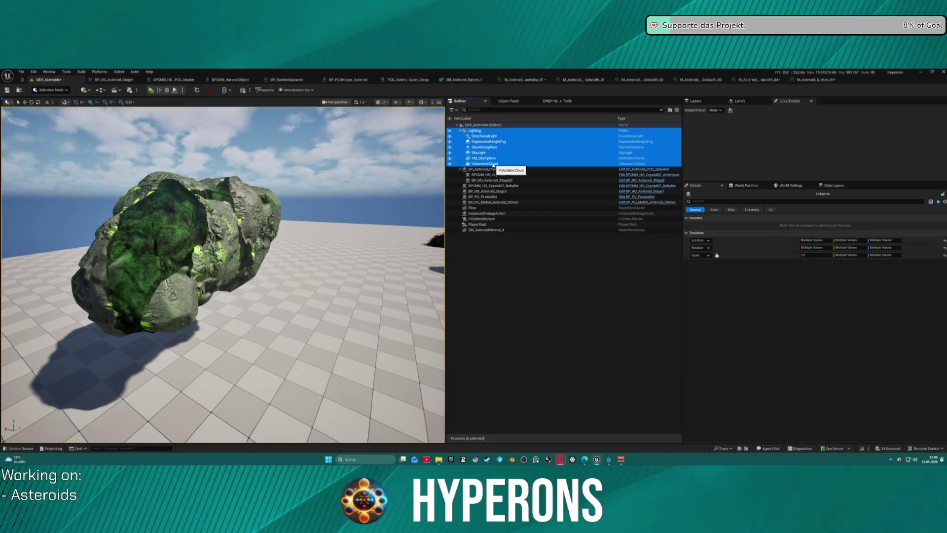
key(Delete)
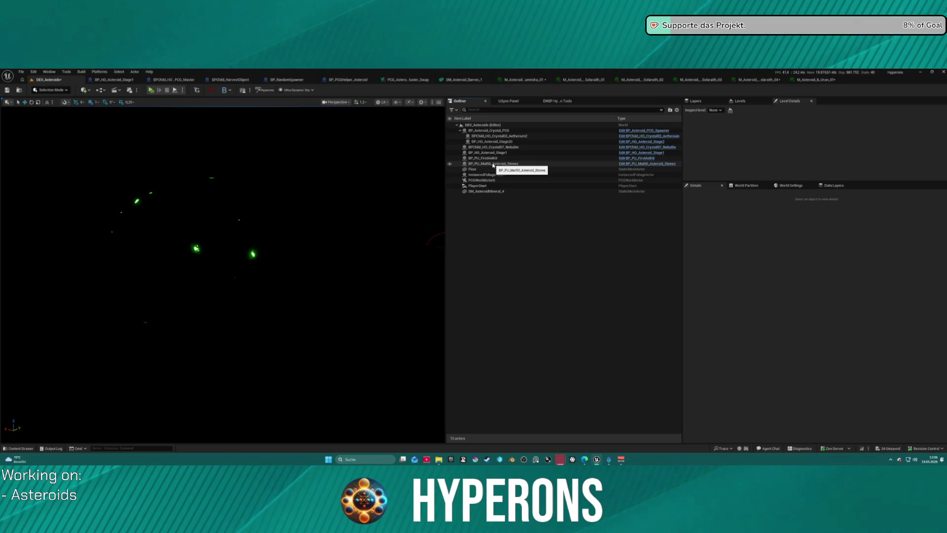
key(ctrl+z)
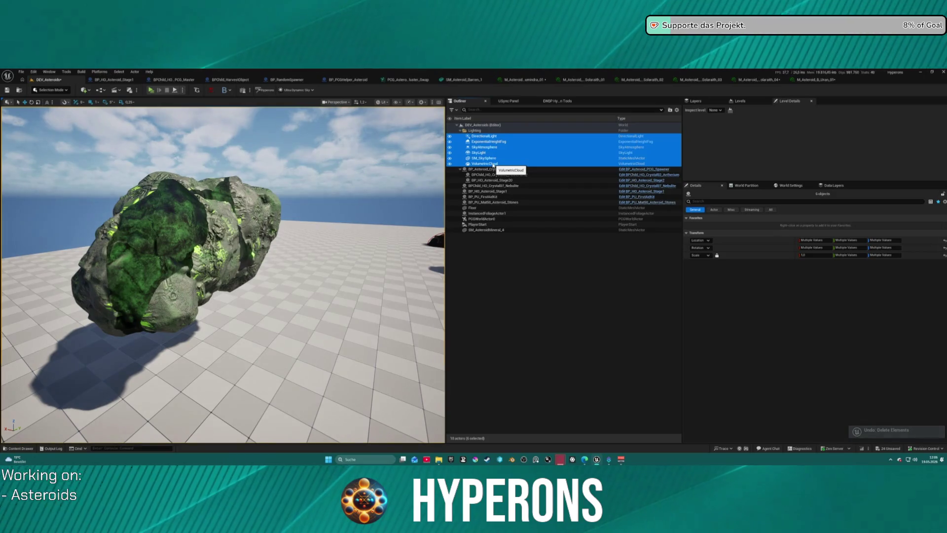
key(Escape)
key(ctrl+z)
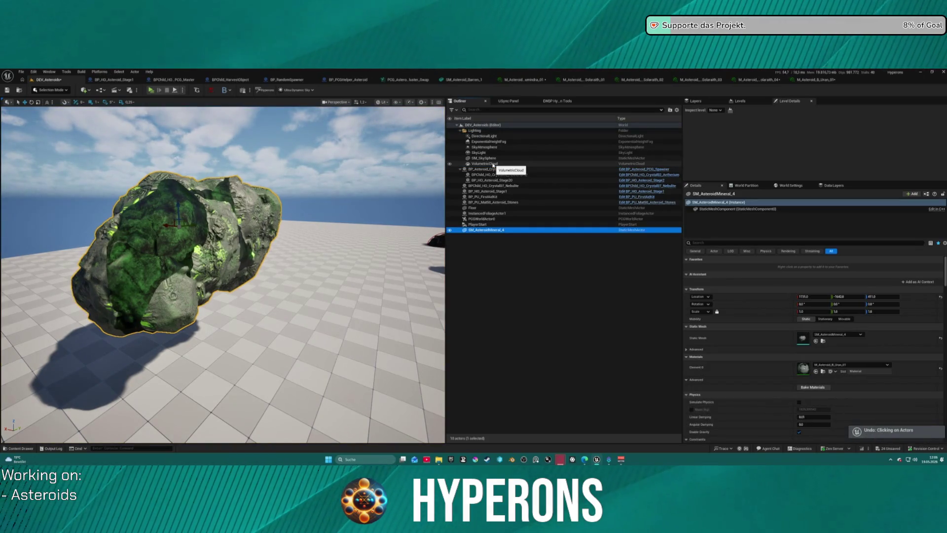
key(ctrl+z)
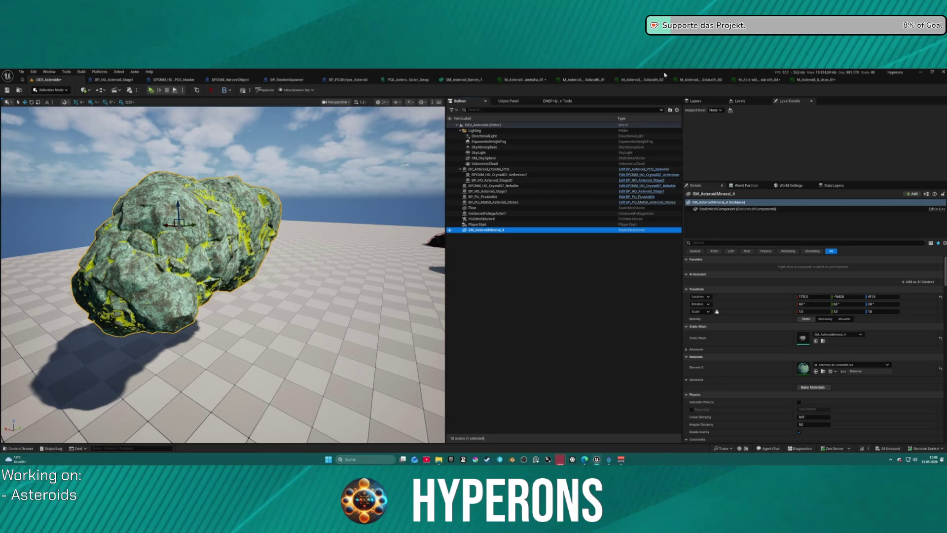
click(815, 82)
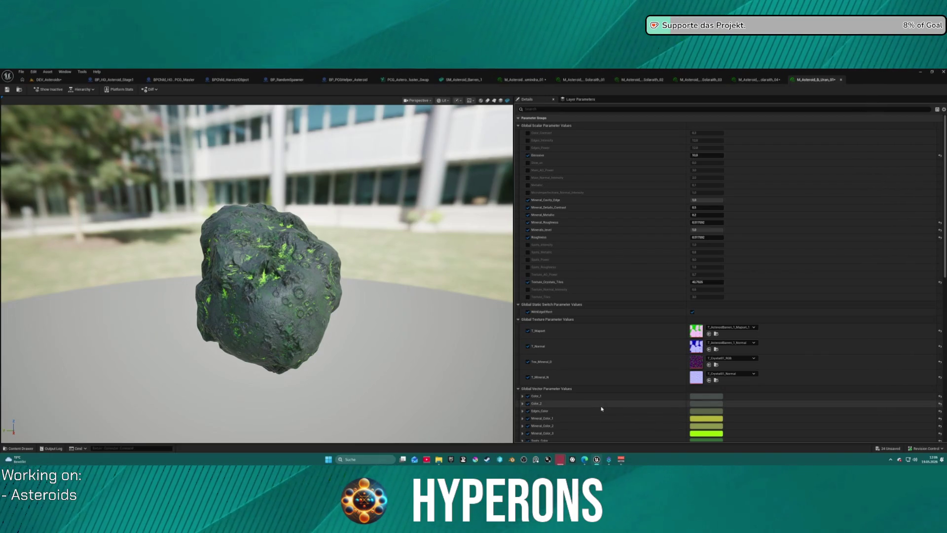
Step: Compare the Solarath_03, Solarath_04 and B_Uran_01 material tabs, orbiting the Solarath_04 preview
scroll(601, 409, down, 3)
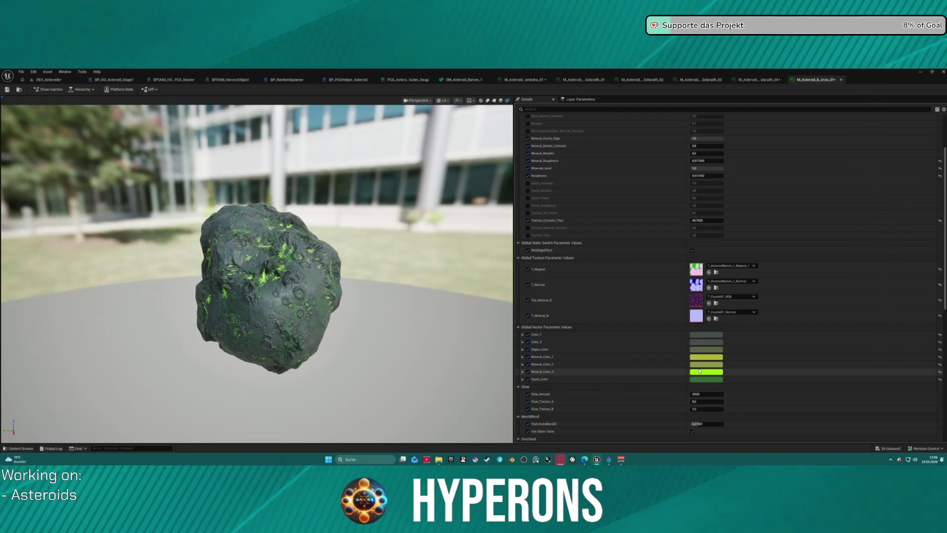
scroll(686, 247, up, 3)
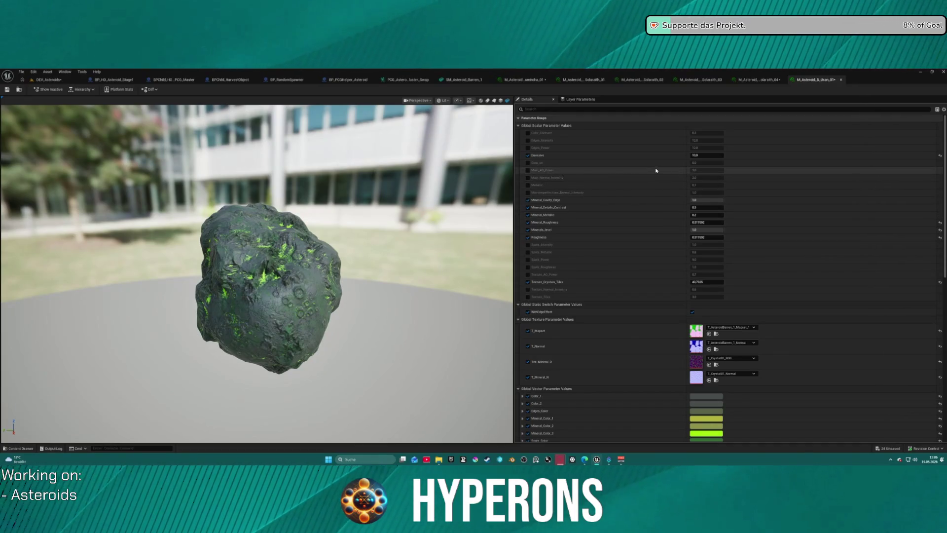
key(ctrl+shift+Tab)
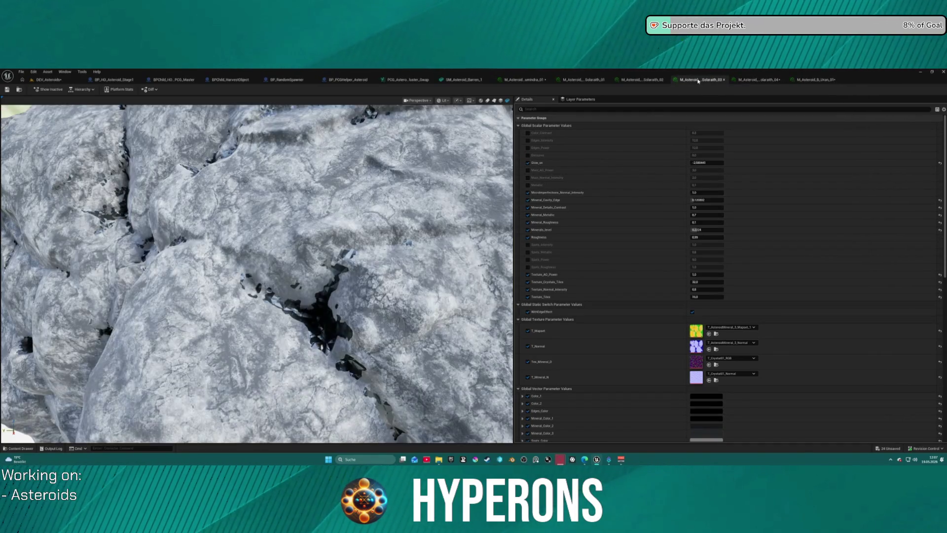
click(767, 80)
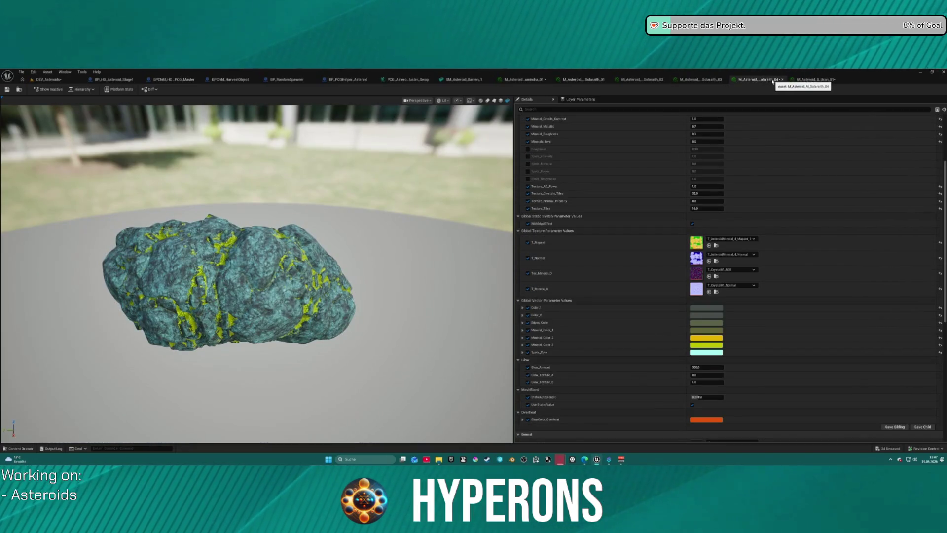
click(796, 80)
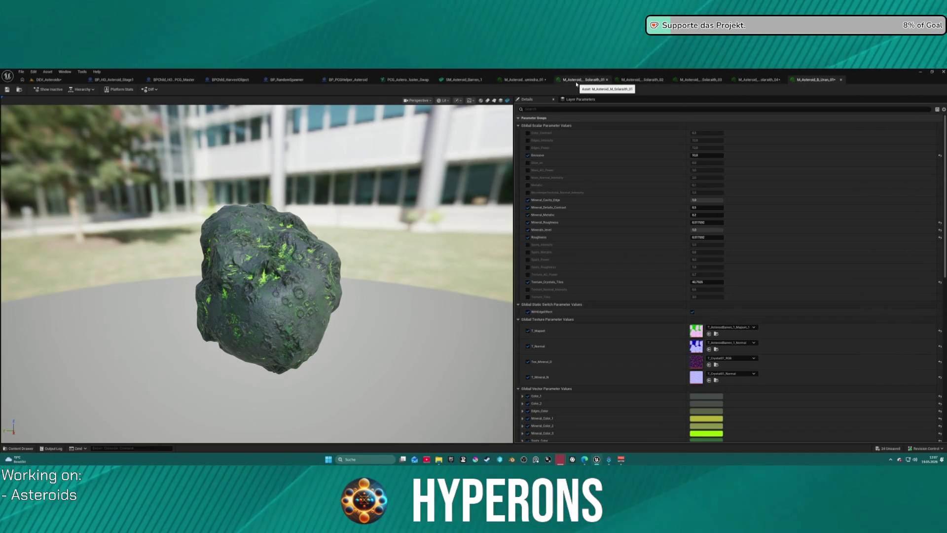
click(773, 80)
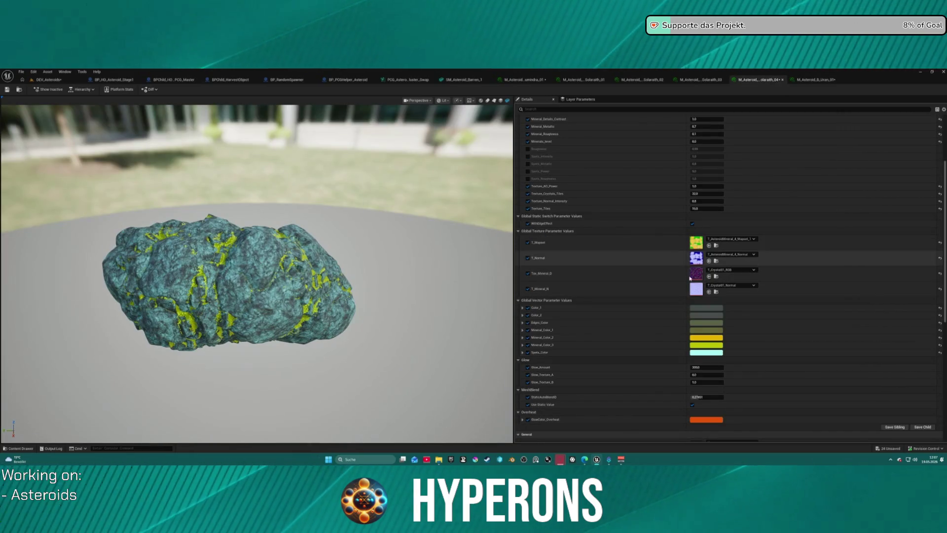
scroll(191, 304, up, 5)
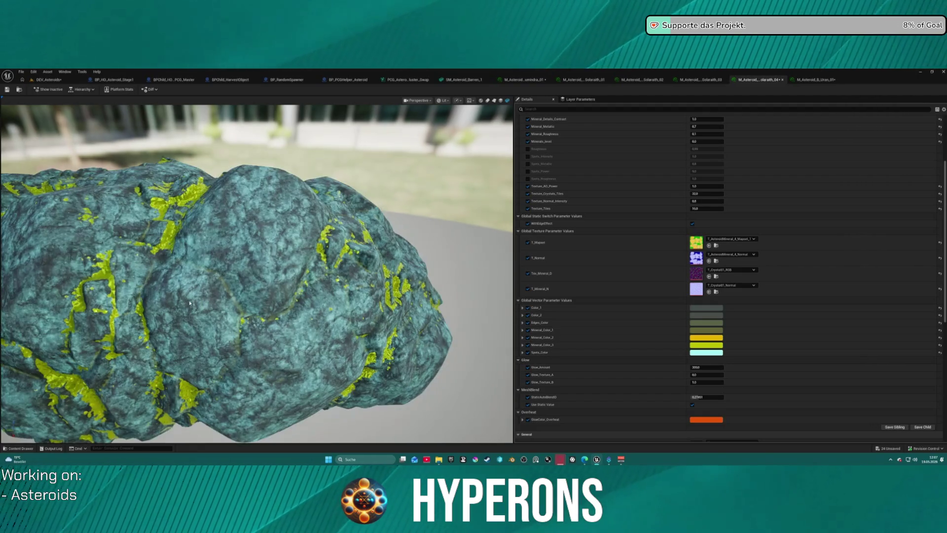
drag(169, 270, 101, 274)
Step: Browse to the B_Uran_01 asset folder and open the M_Asteroid_B_Uran_04 material
click(815, 80)
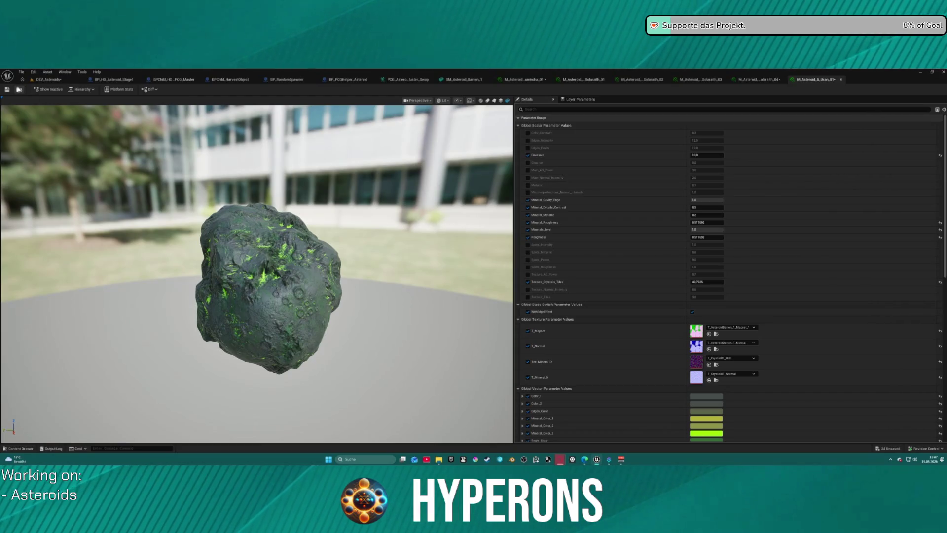
click(19, 89)
double_click(520, 350)
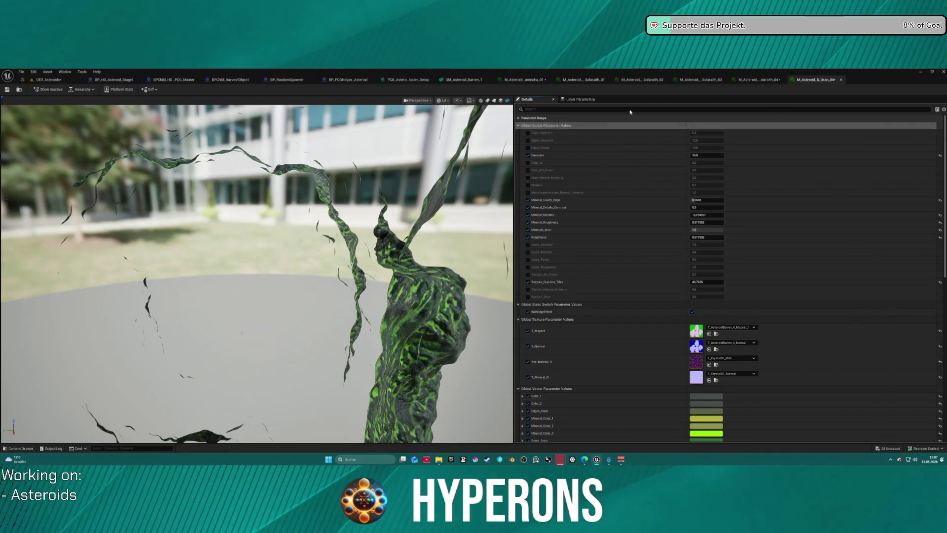
Step: Orbit the Solarath_04 asteroid preview to inspect its surface, then return to the DEV_Asteroids level
click(752, 78)
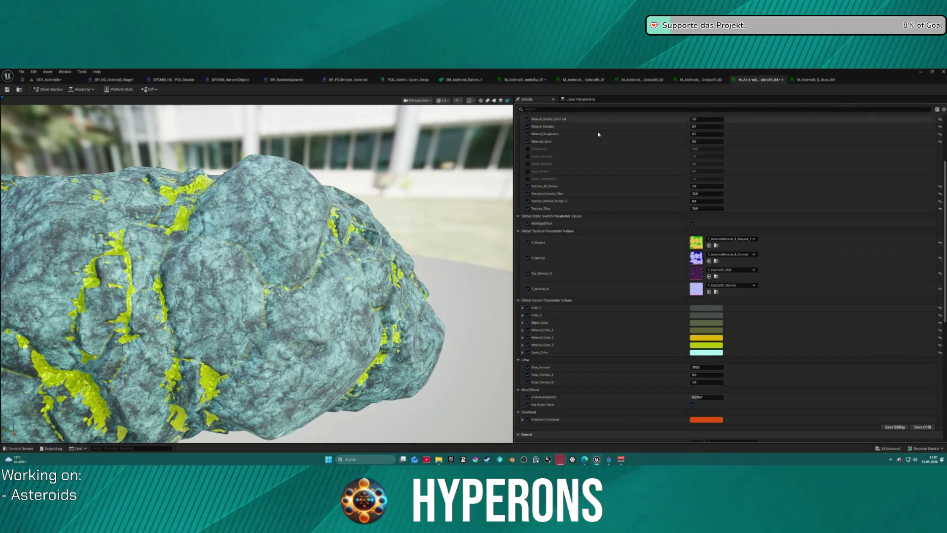
scroll(595, 132, up, 5)
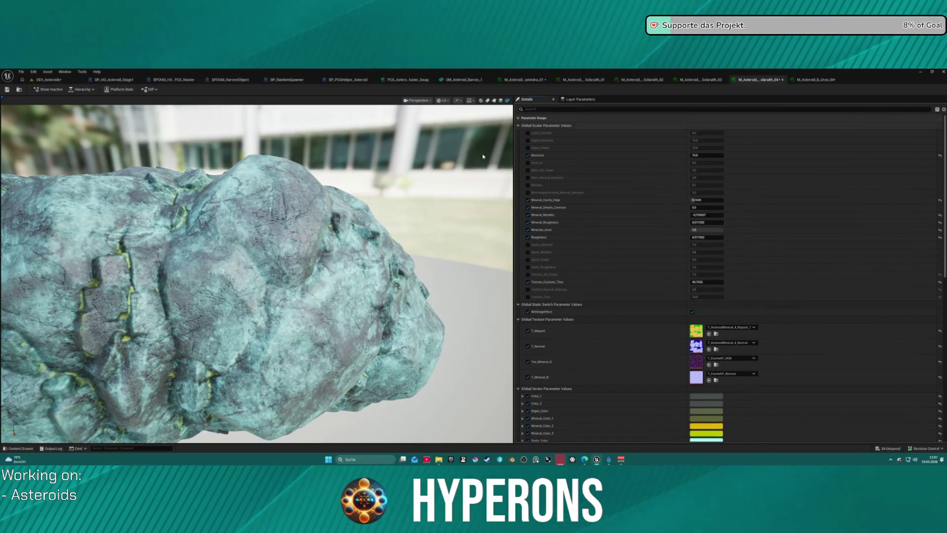
scroll(499, 149, down, 5)
drag(499, 149, 198, 175)
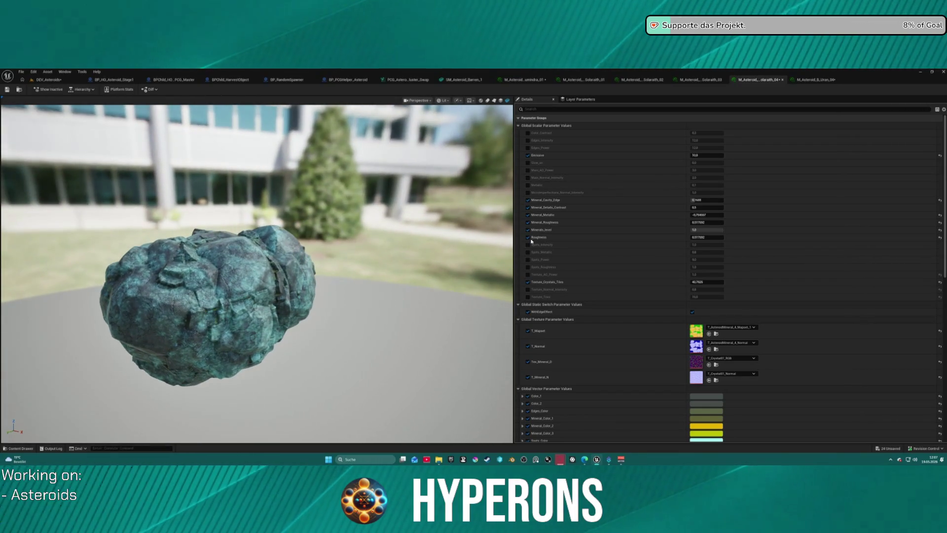
scroll(296, 247, up, 5)
drag(296, 247, 217, 252)
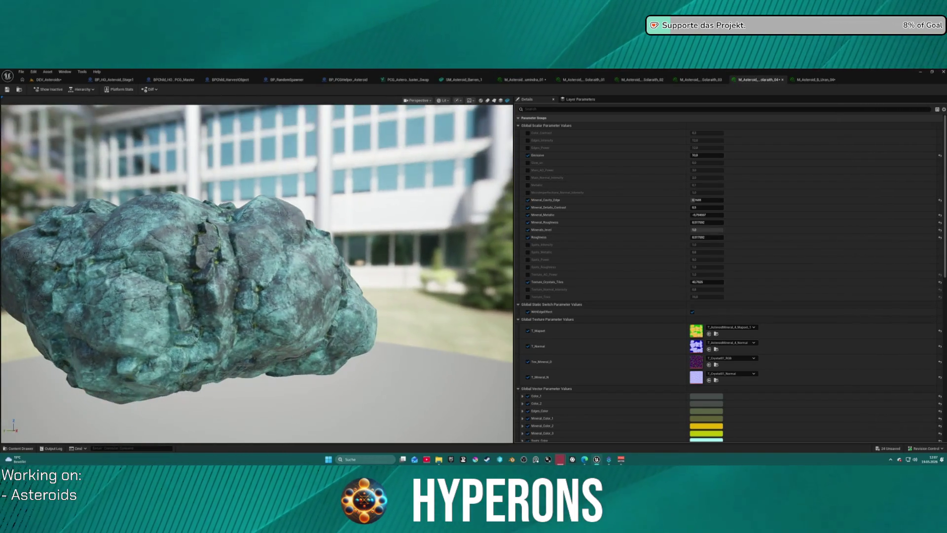
drag(267, 232, 300, 230)
click(44, 80)
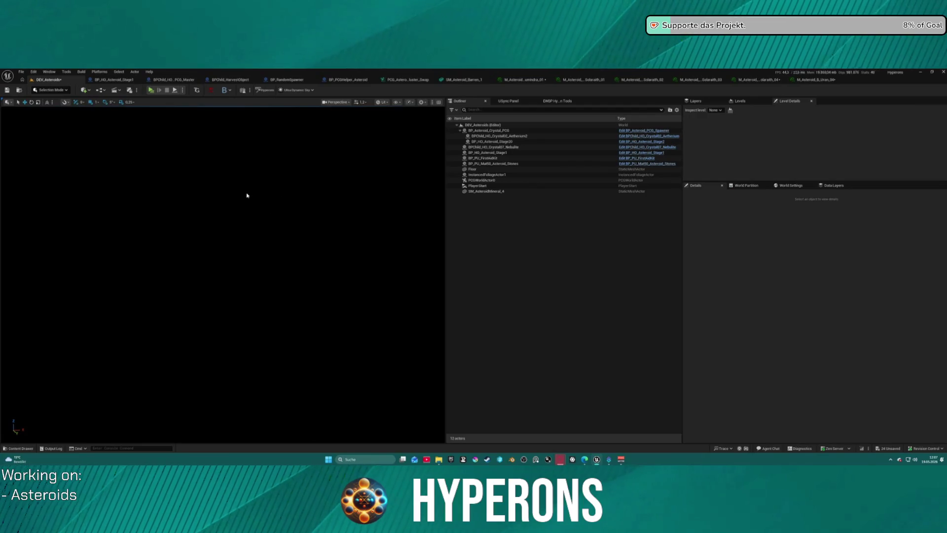
Step: Undo the lighting deletion, fly toward the asteroid, and reopen the Solarath_04 material instance
key(ctrl+z)
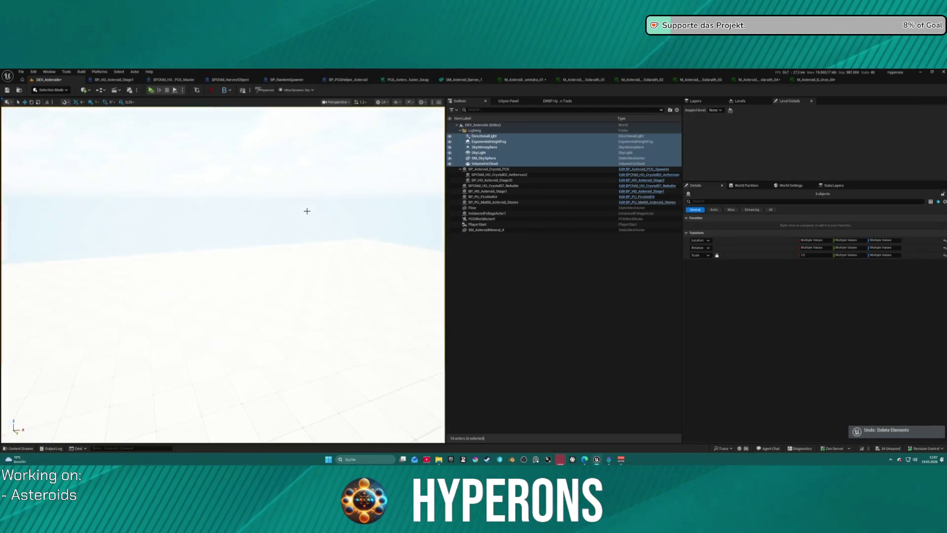
key(w)
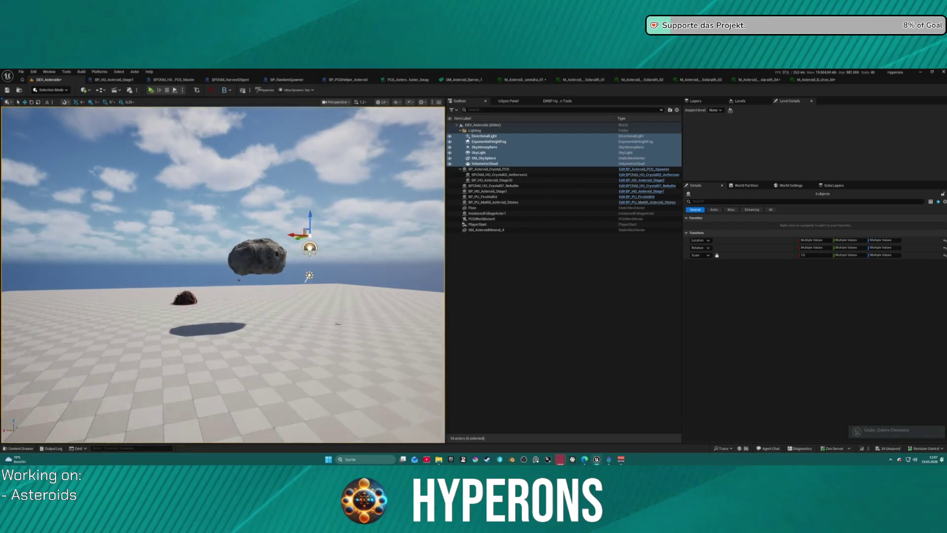
key(w)
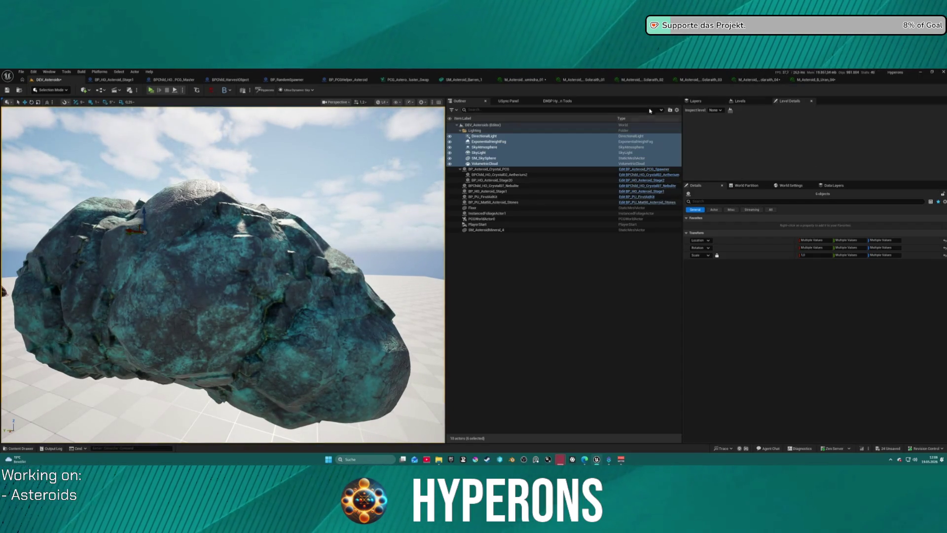
click(762, 80)
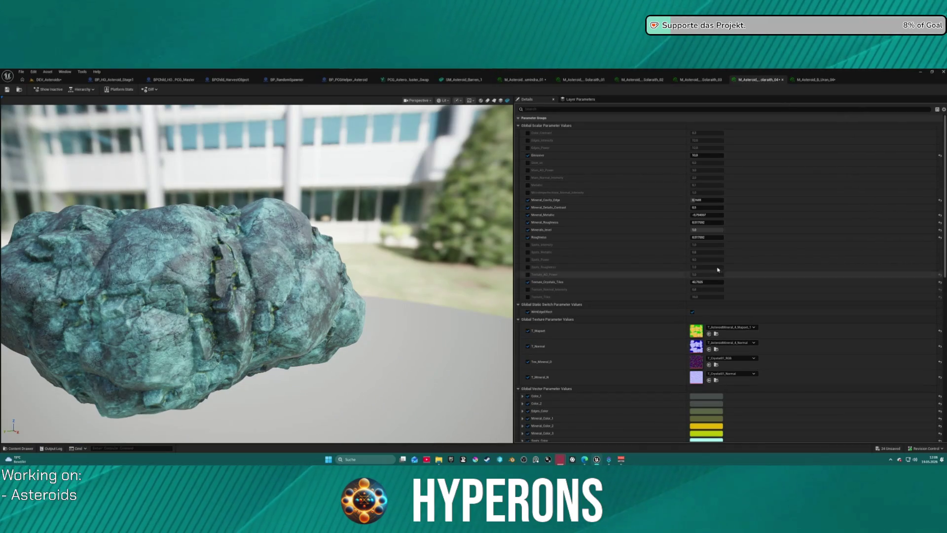
Step: Set the asteroid's Minerals_level to 8
click(706, 229)
text(8)
key(Return)
drag(707, 230, 694, 229)
key(ctrl+z)
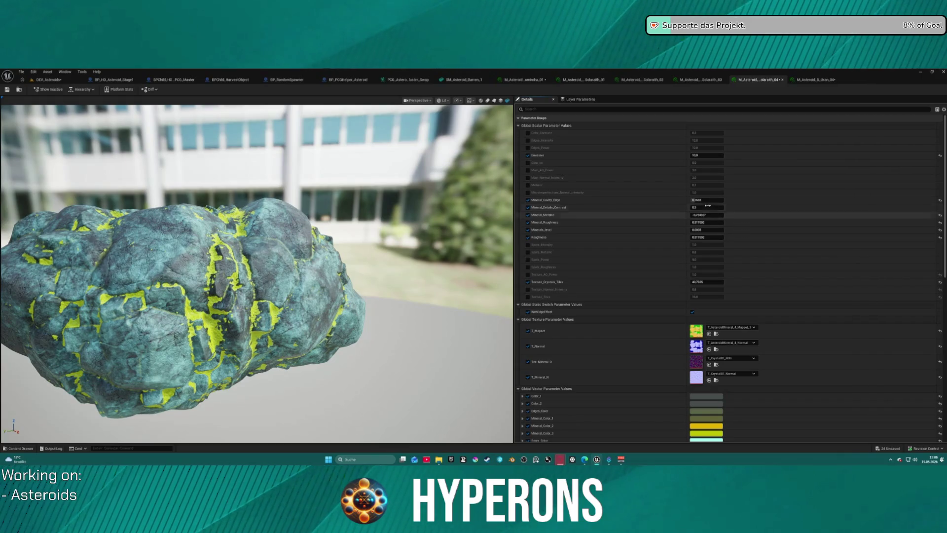
Step: Set Mineral_Cavity_Edge to 1, drag Mineral_Details_Contrast up, and delete the level's lighting actors
text(1)
key(Return)
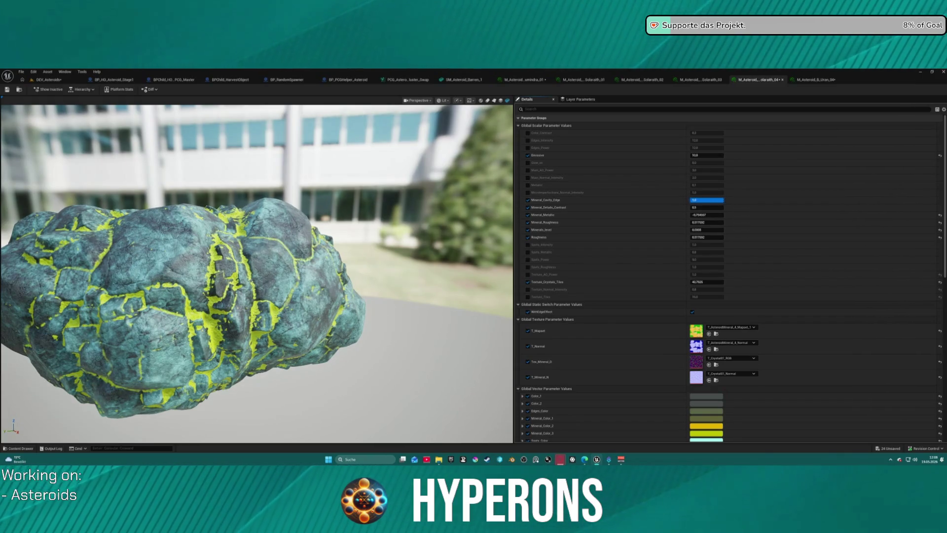
mouse_move(706, 207)
mouse_down()
mouse_move(740, 208)
mouse_move(709, 207)
mouse_up()
click(63, 81)
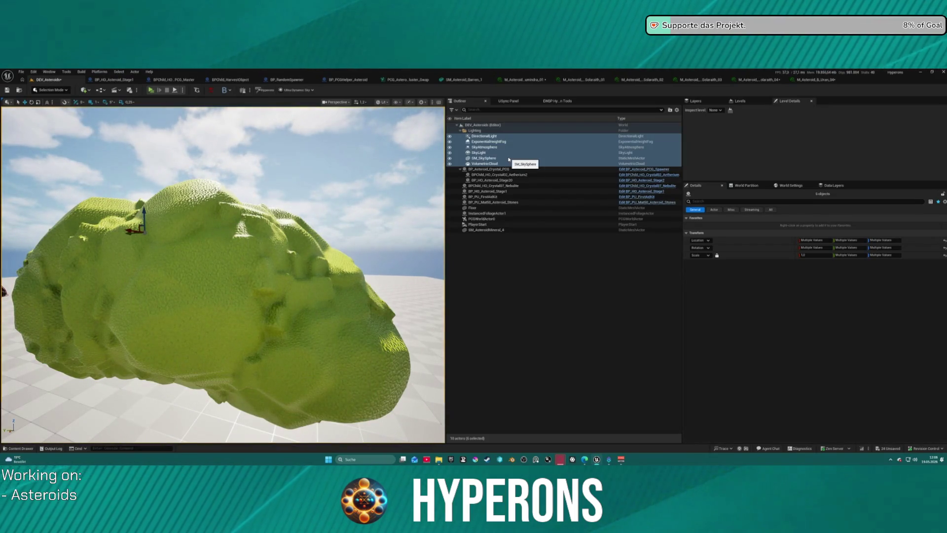
key(Delete)
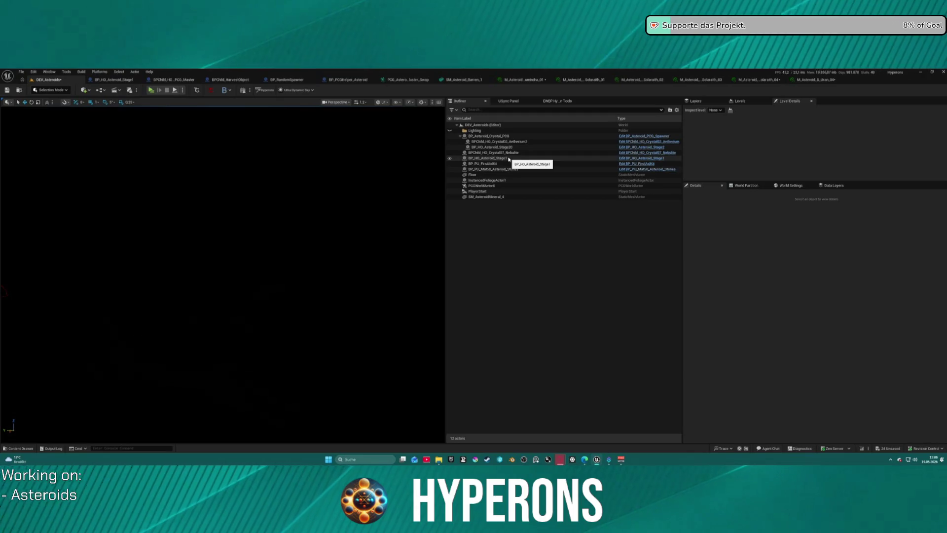
Step: Restore the deleted lighting actors and switch back to the asteroid's material instance
key(ctrl+z)
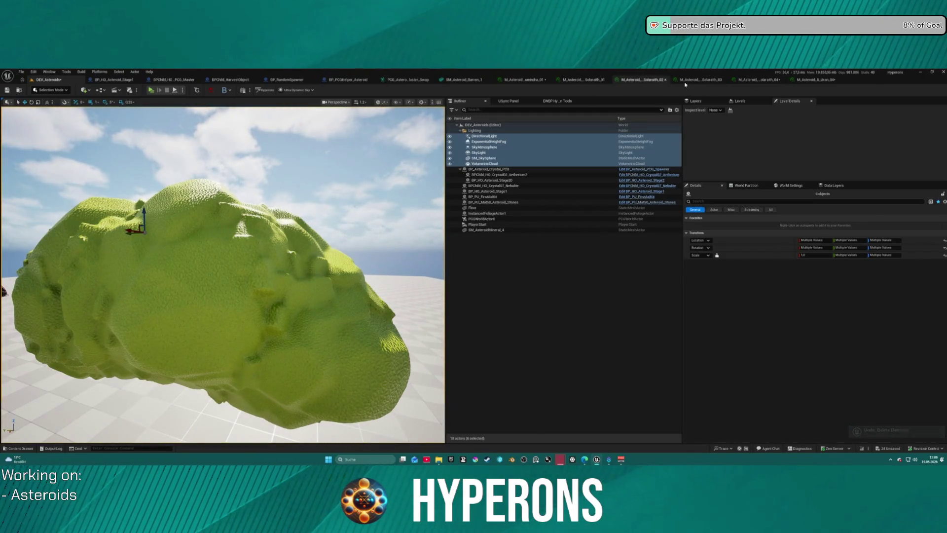
click(750, 81)
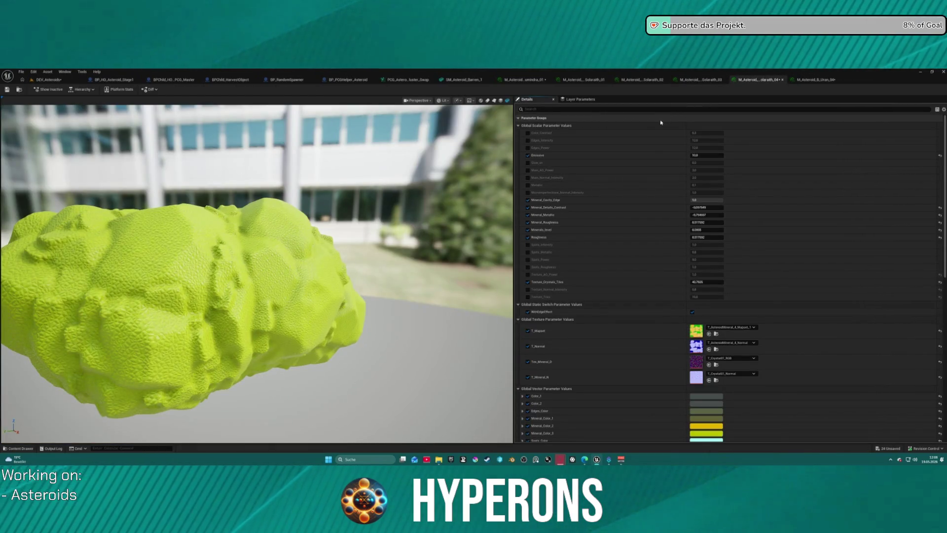
scroll(642, 212, down, 1)
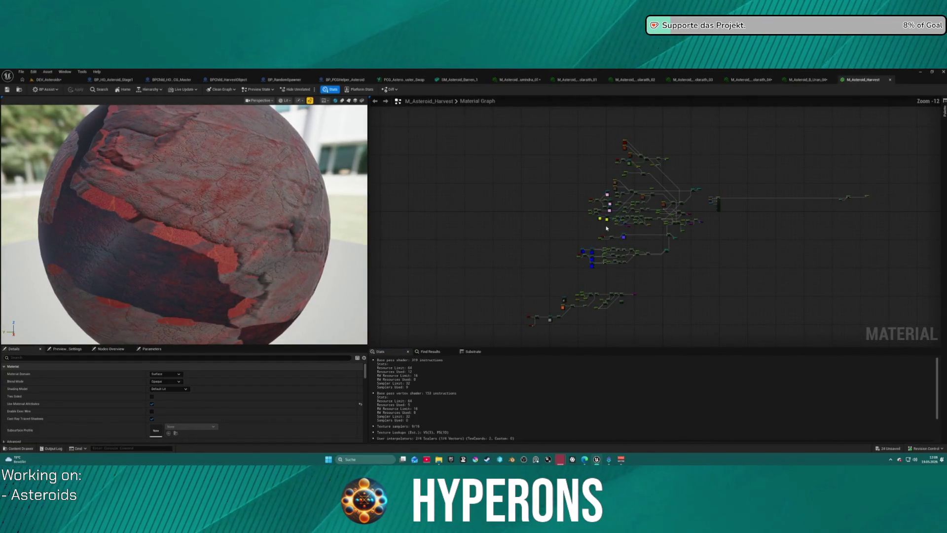
Step: Jump to the Emissive_1 reroute declaration in the harvest graph and move the Emissive parameter node up
scroll(656, 200, up, 10)
scroll(640, 210, down, 4)
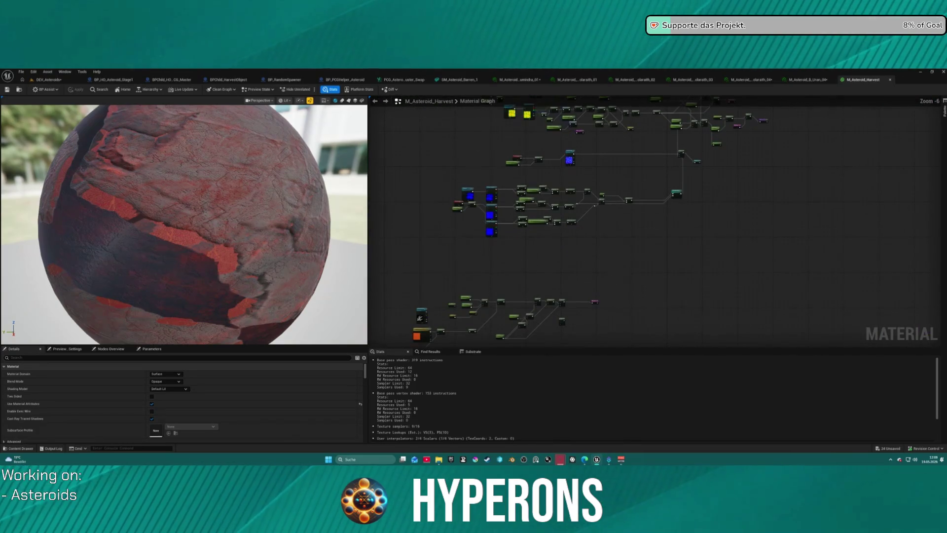
scroll(523, 199, up, 6)
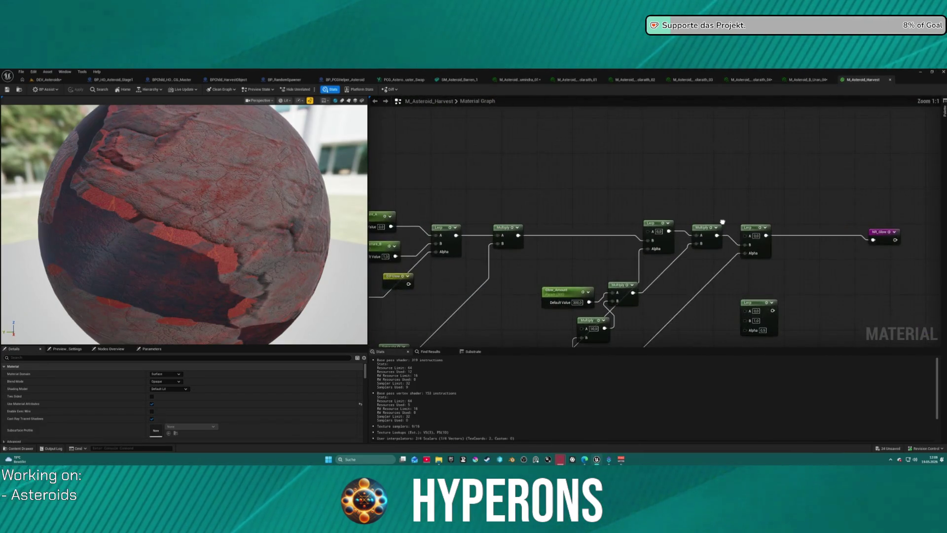
scroll(700, 221, down, 8)
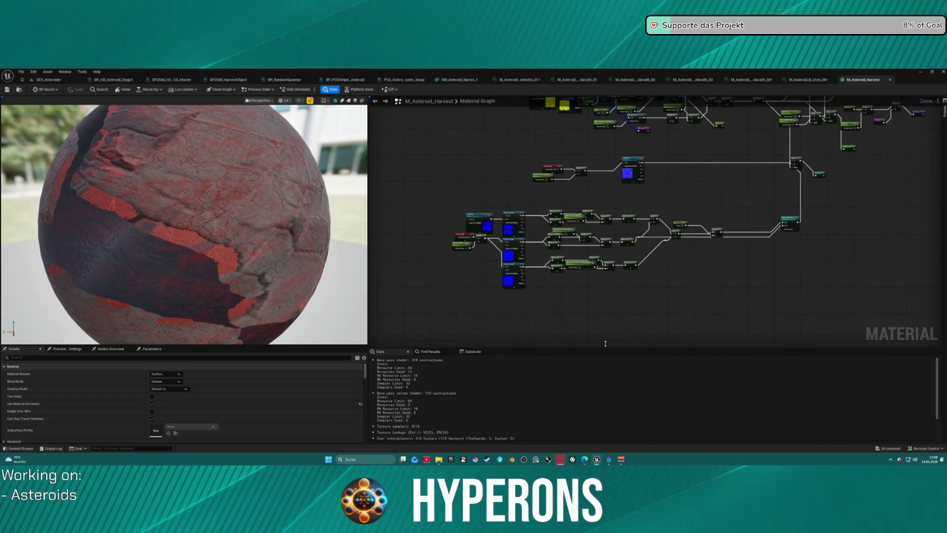
scroll(683, 214, up, 8)
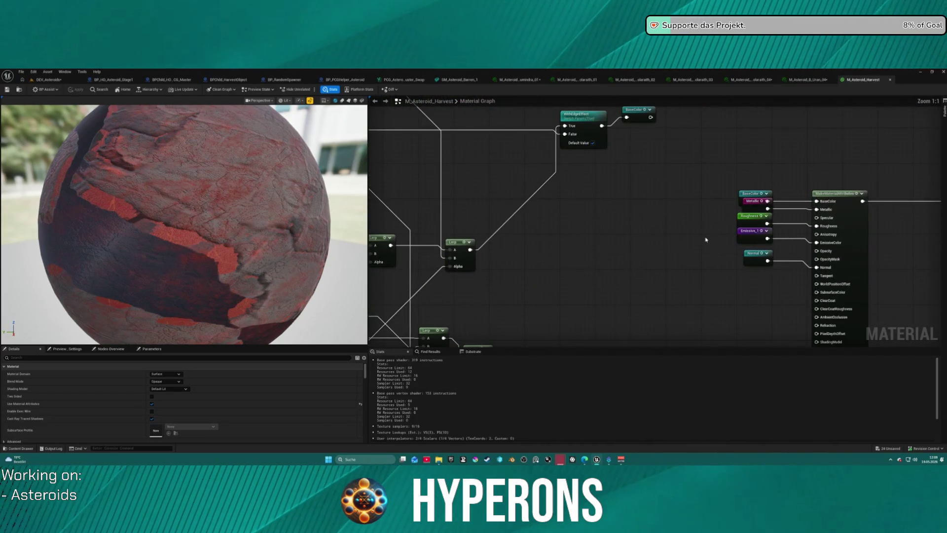
scroll(683, 215, down, 3)
double_click(764, 206)
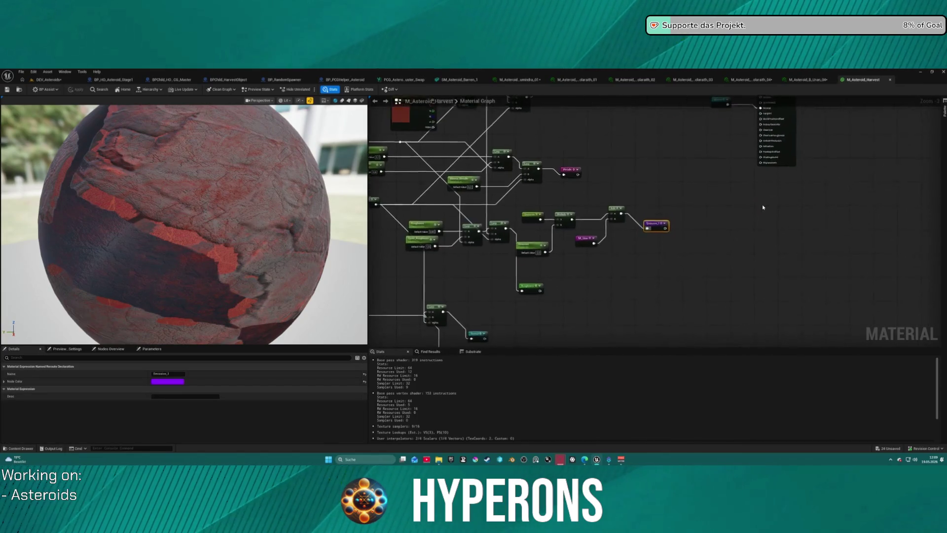
mouse_move(630, 223)
mouse_down()
mouse_move(637, 201)
mouse_move(635, 220)
mouse_move(785, 198)
mouse_move(923, 232)
mouse_move(792, 217)
mouse_move(788, 282)
mouse_move(722, 207)
mouse_up()
Step: Trace the Emissive and edge reroute declarations, then return to the Solarath_04 material instance
double_click(623, 181)
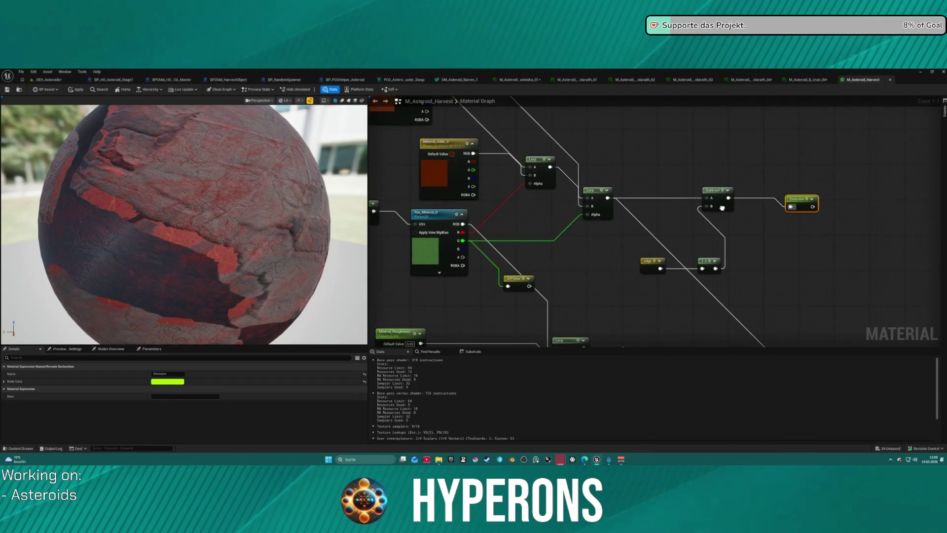
double_click(648, 261)
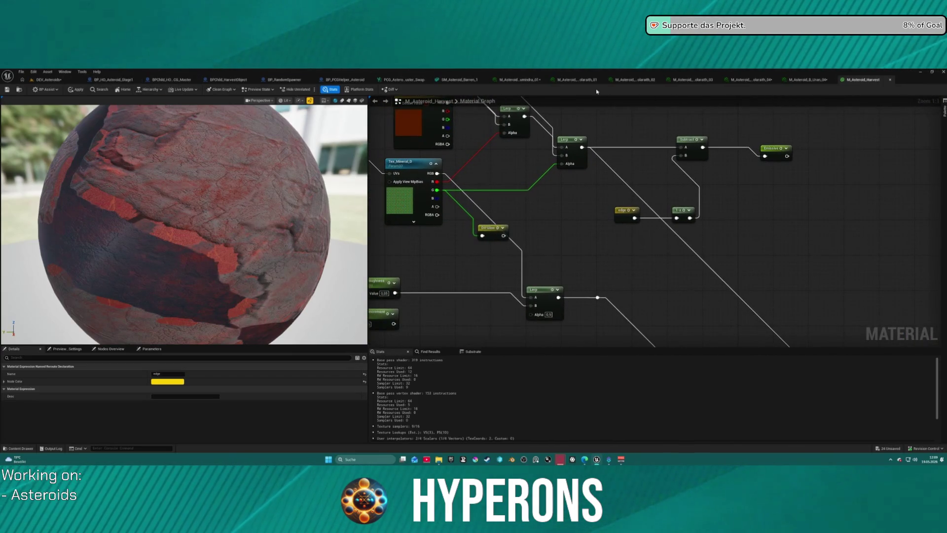
click(740, 82)
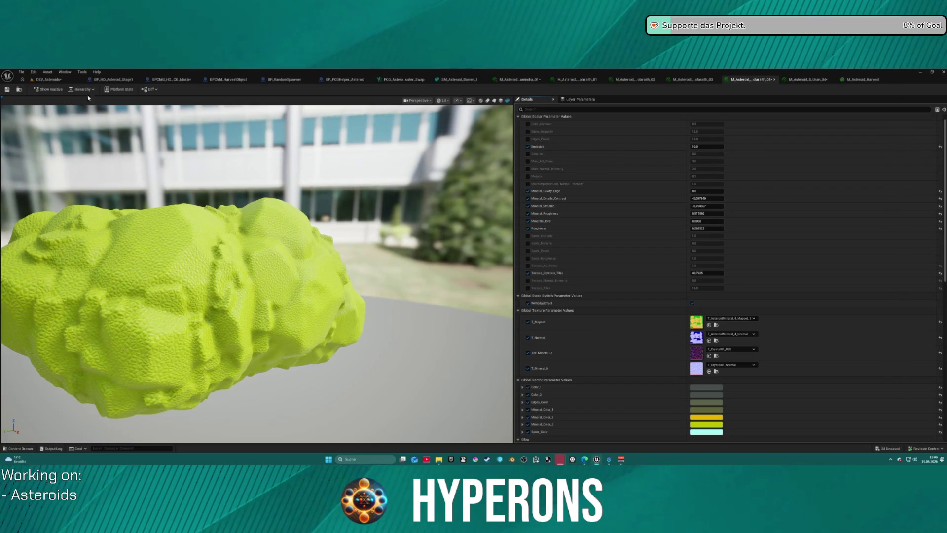
Step: Delete and restore the level's lighting actors, then reopen the asteroid's material instance
click(49, 80)
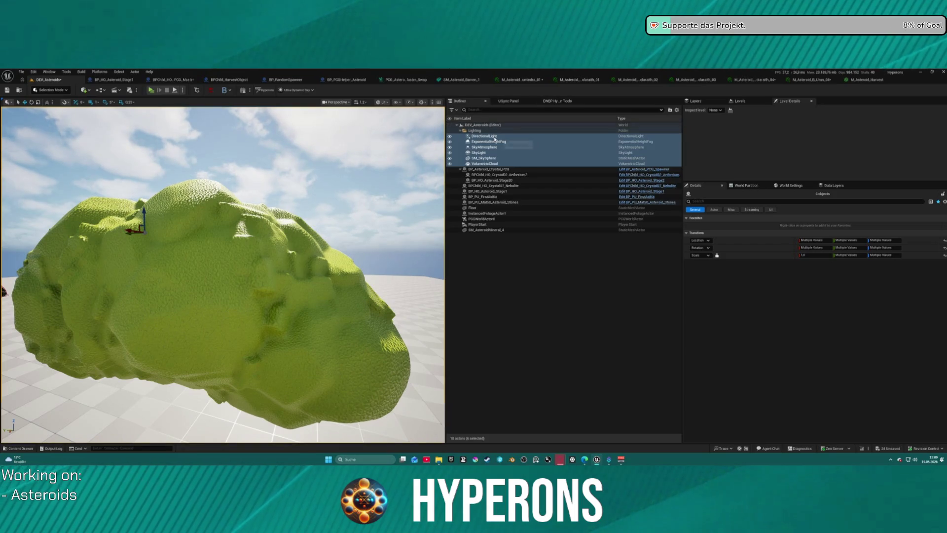
key(Delete)
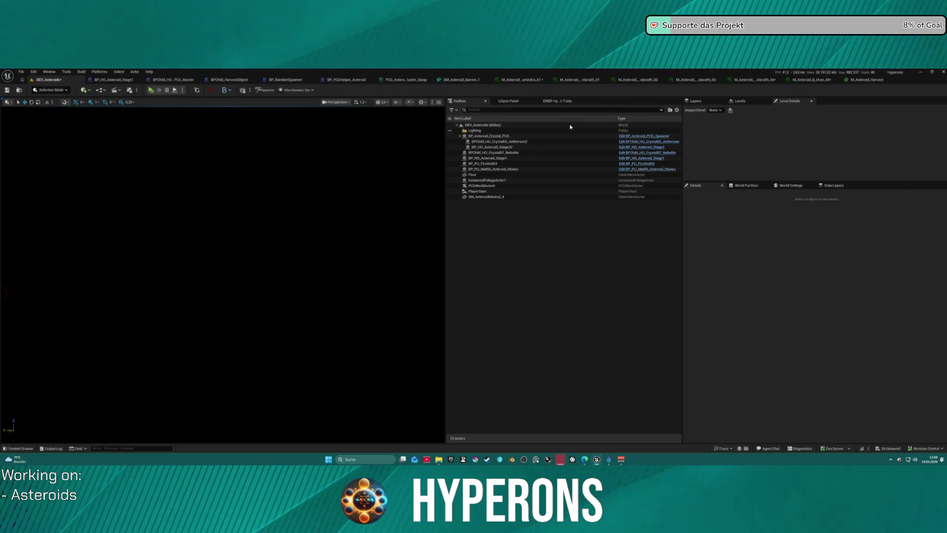
key(ctrl+z)
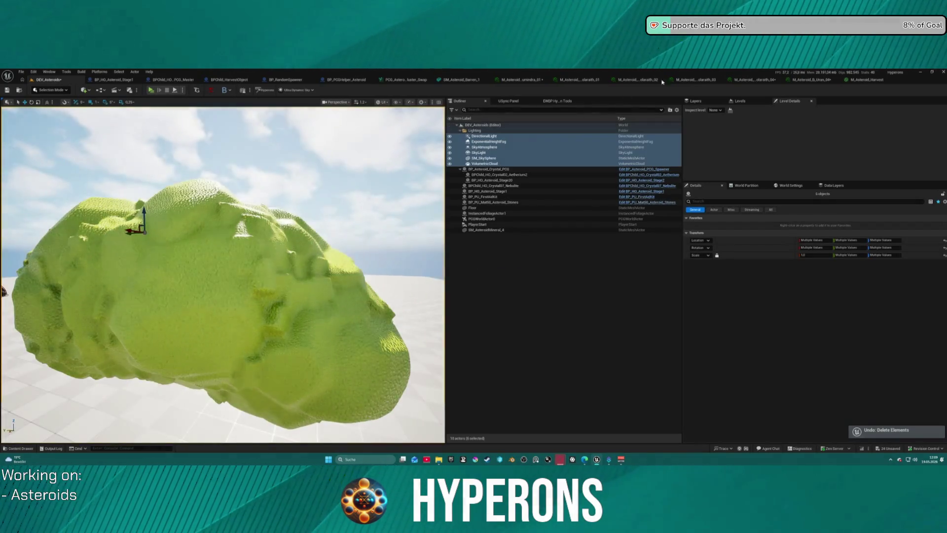
click(771, 81)
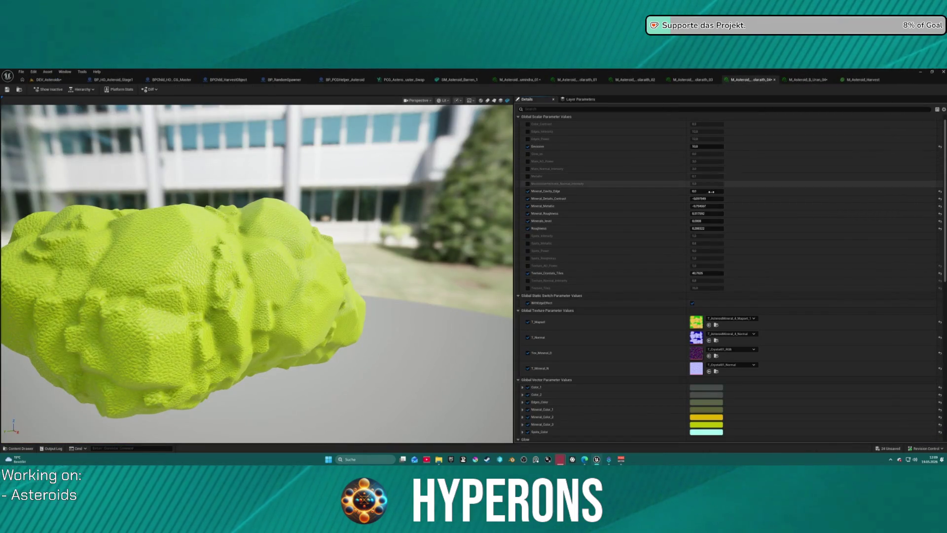
Step: Set Mineral_Cavity_Edge to about 0.99, reset Mineral_Details_Contrast to 0.5, and set Minerals_level to 0.5
mouse_move(707, 191)
mouse_down()
mouse_move(740, 191)
mouse_move(778, 208)
mouse_up()
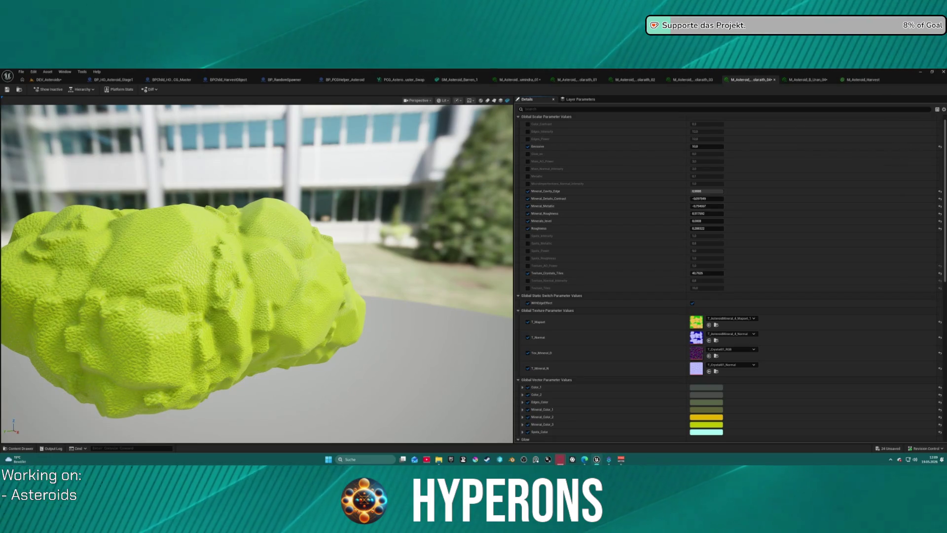
click(940, 198)
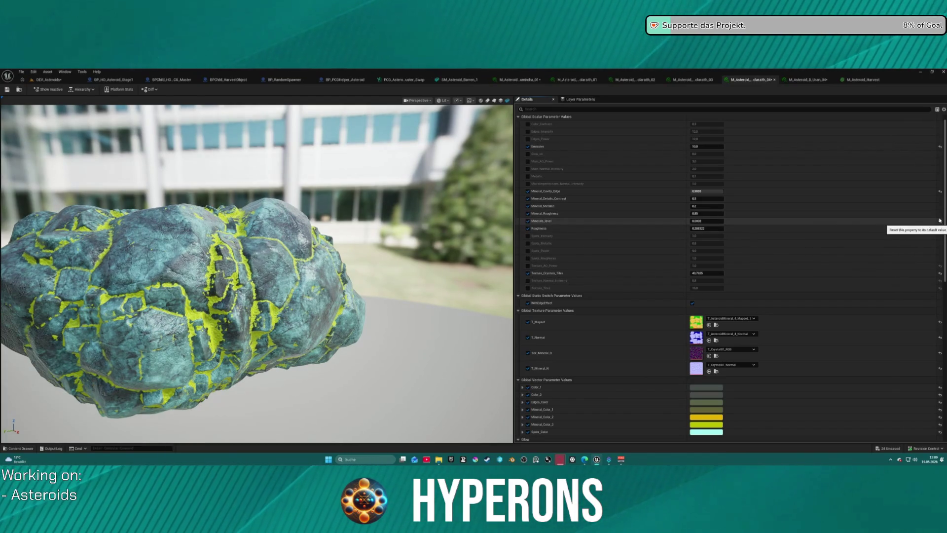
click(940, 221)
click(707, 221)
text(0,04)
key(Return)
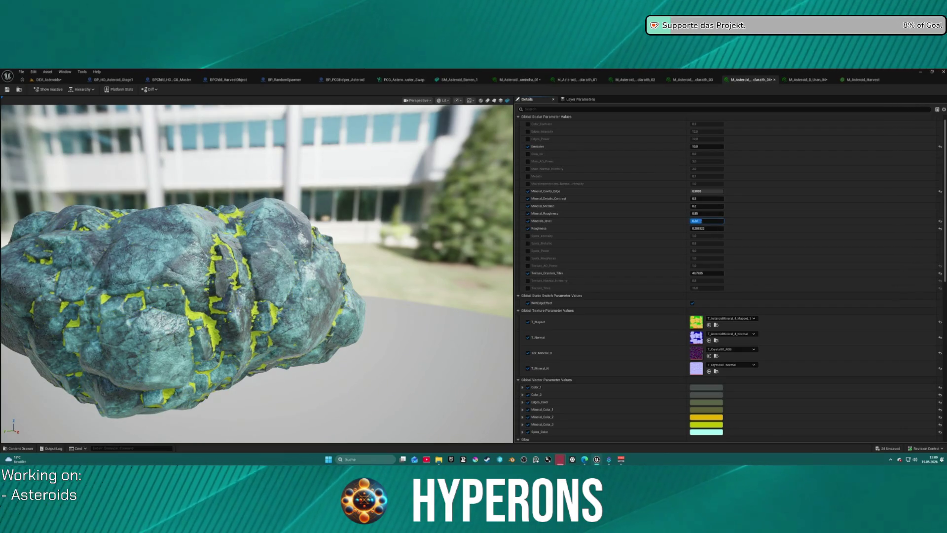
text(0,5)
key(Return)
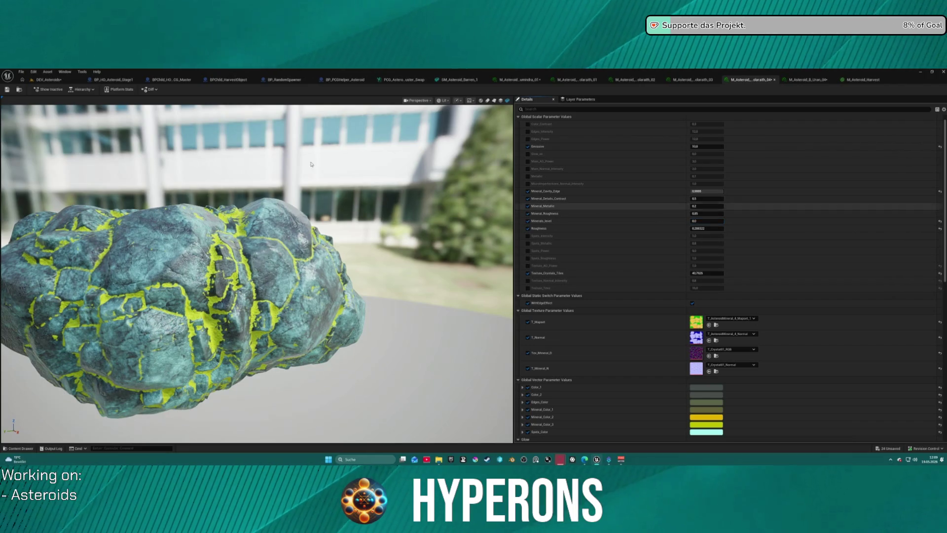
click(50, 80)
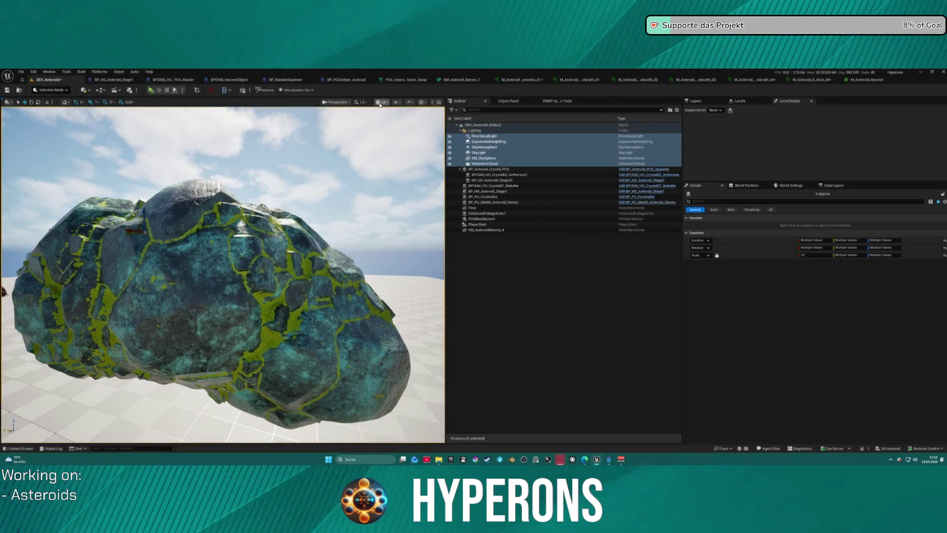
Step: Delete the lighting actors through VolumetricCloud, undo it, then return to the asteroid material instance
click(545, 159)
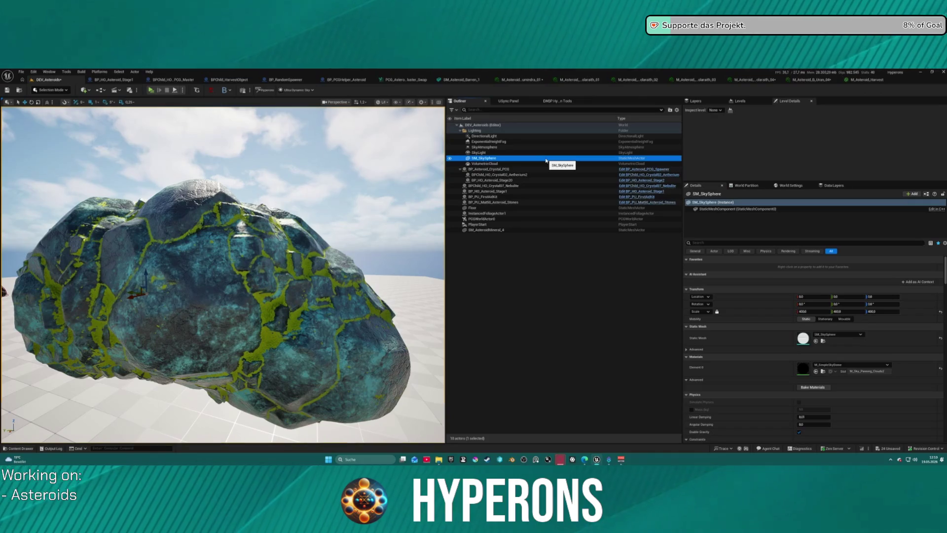
key(ctrl+a)
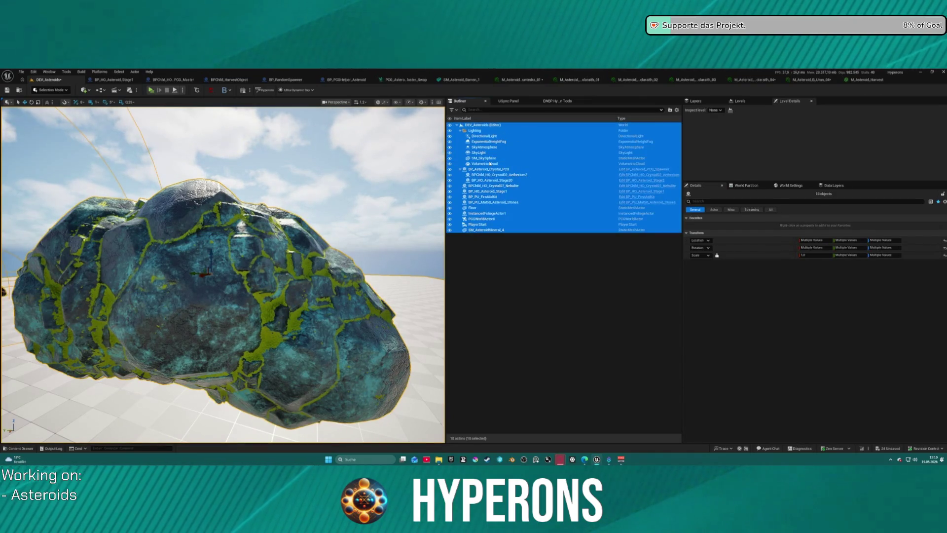
click(489, 163)
shift+click(474, 130)
key(Delete)
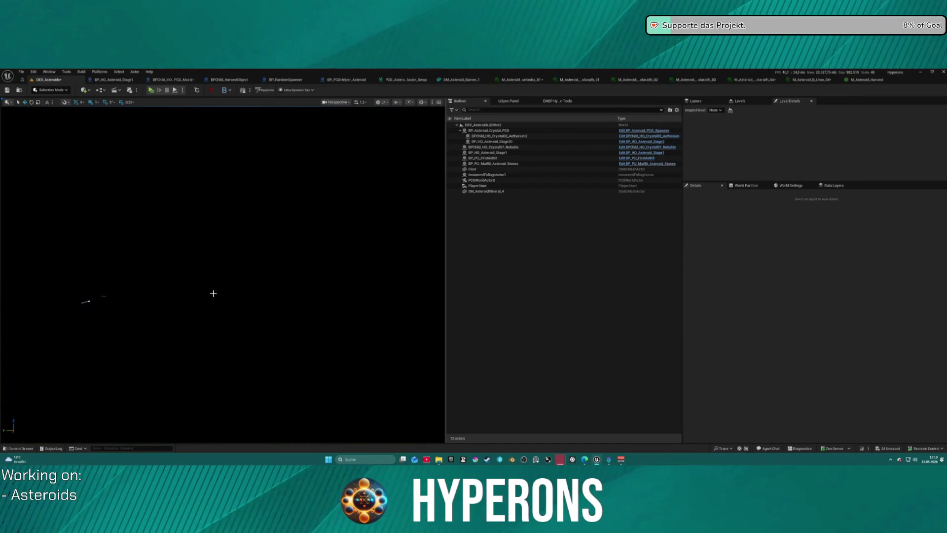
key(ctrl+z)
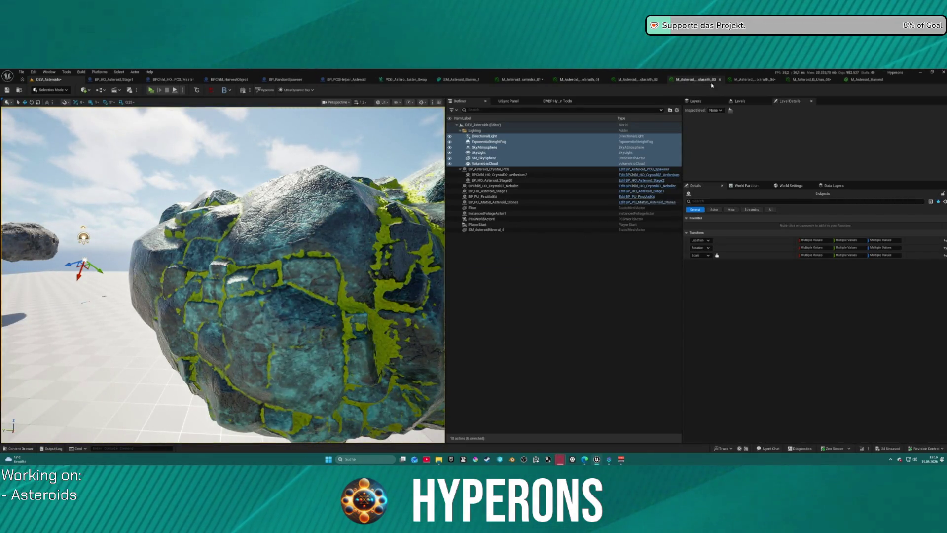
click(754, 80)
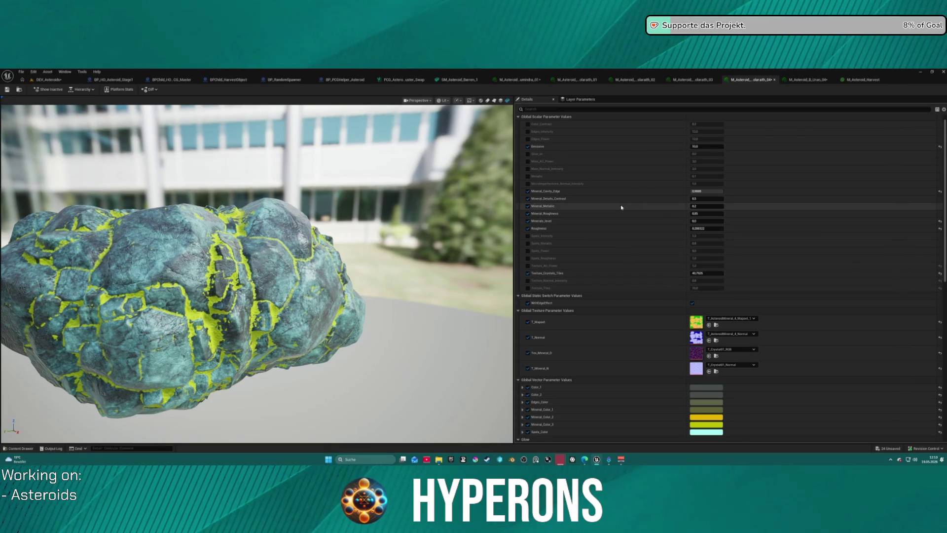
Step: Lower the Mineral_Roughness value on the asteroid material instance
scroll(179, 318, up, 8)
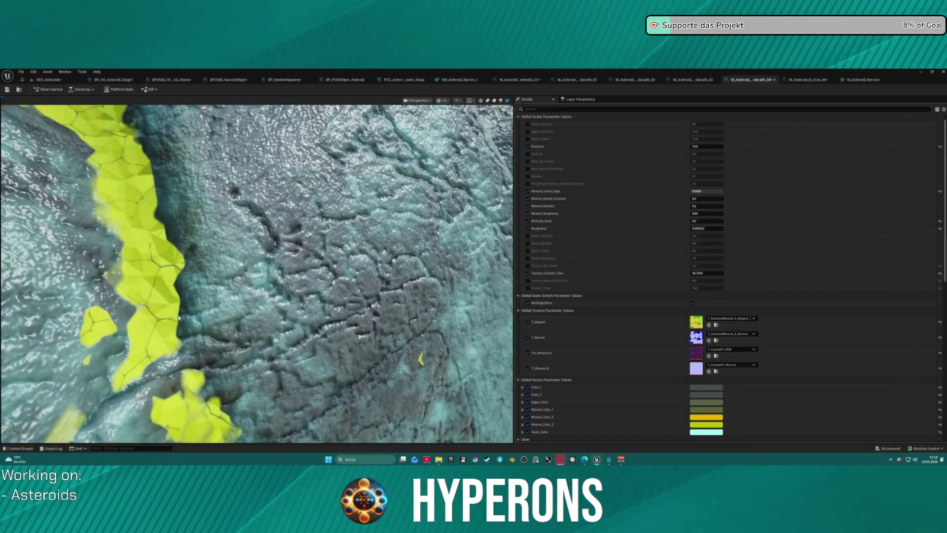
scroll(179, 318, down, 3)
drag(717, 215, 669, 215)
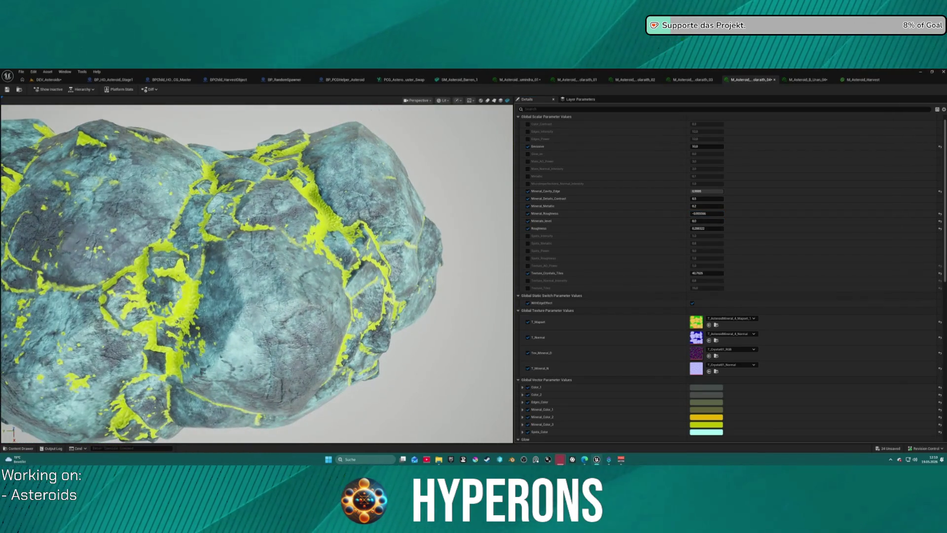
Step: Inspect the Mineral_Color nodes in the M_Asteroid_Harvest graph, then go back to the instance
click(863, 79)
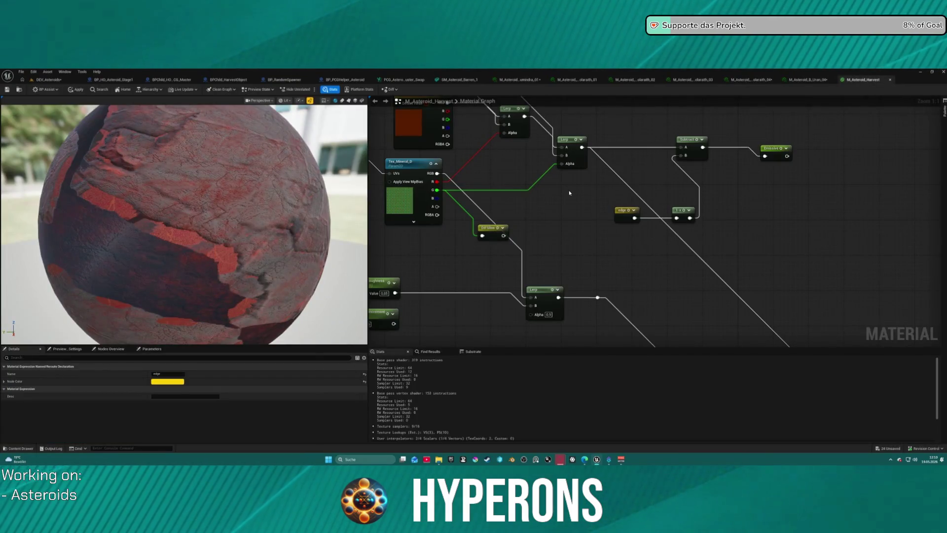
mouse_move(569, 190)
mouse_down()
mouse_move(630, 274)
mouse_move(744, 345)
mouse_move(725, 303)
mouse_move(688, 286)
mouse_up()
click(742, 80)
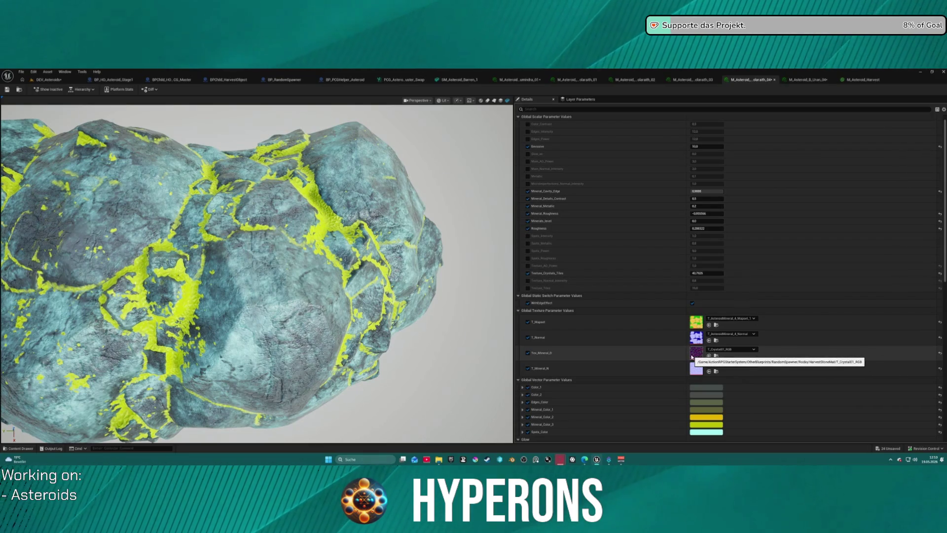
Step: Assign T_Crystal02_normal to Tex_Mineral_D and T_Mineral_N, then return to DEV_Asteroids
click(718, 350)
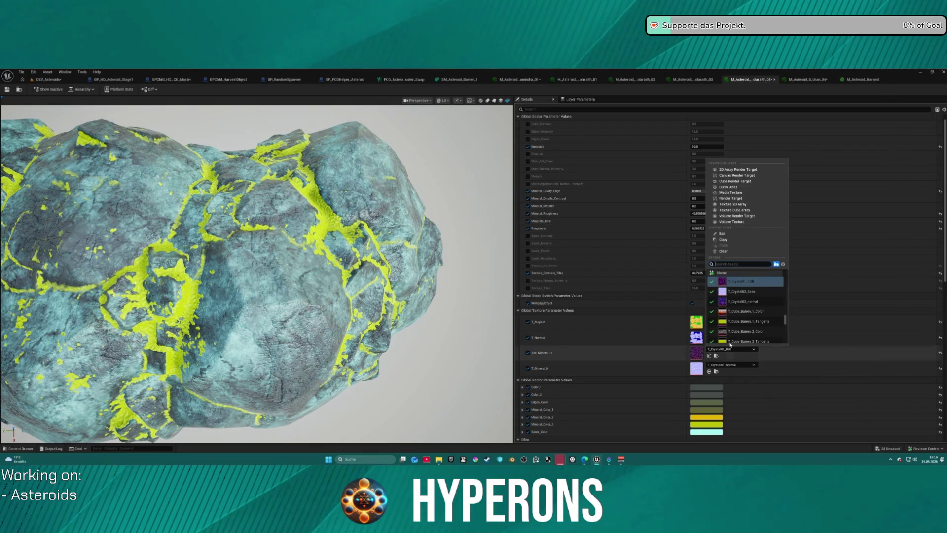
click(742, 301)
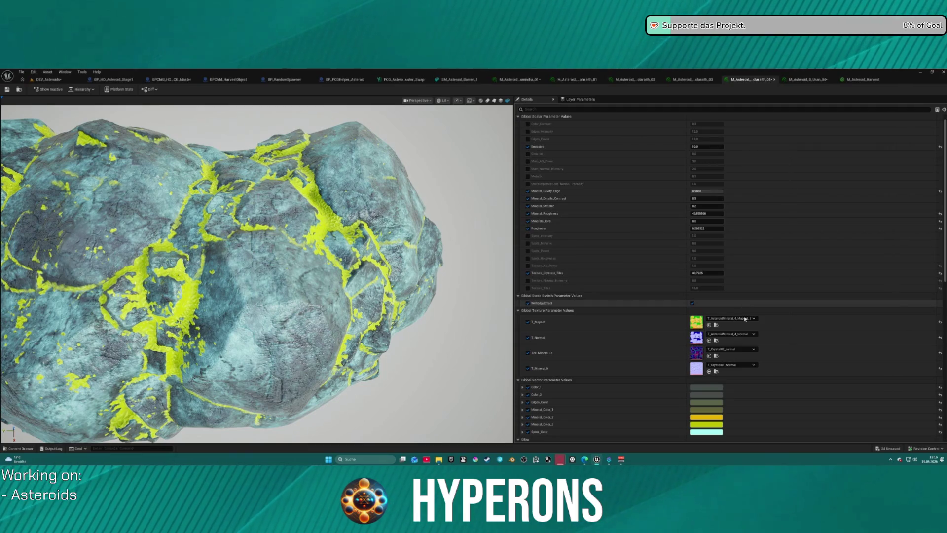
click(731, 365)
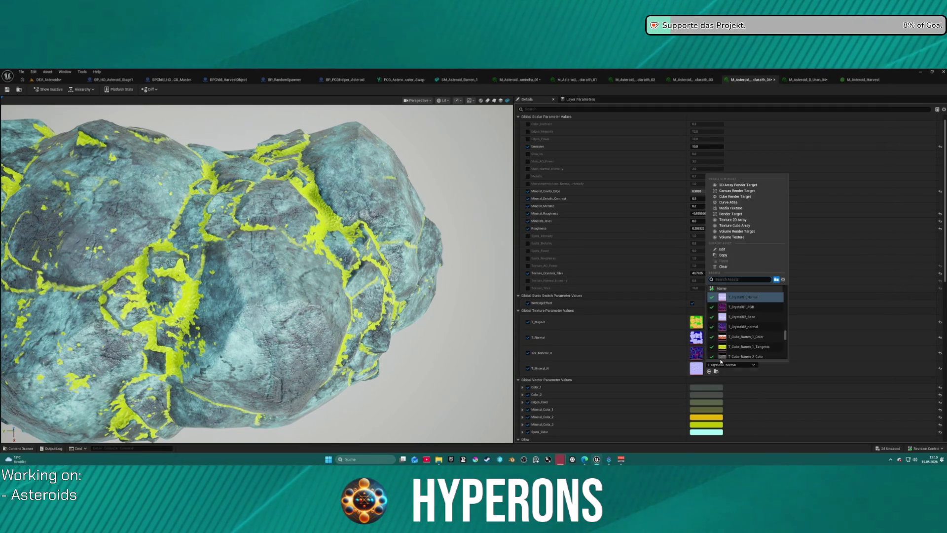
click(747, 327)
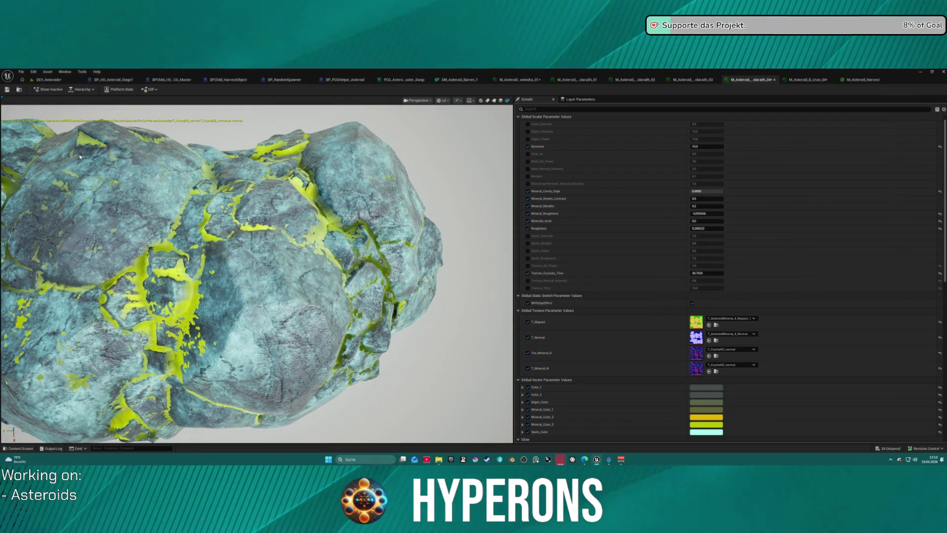
click(49, 80)
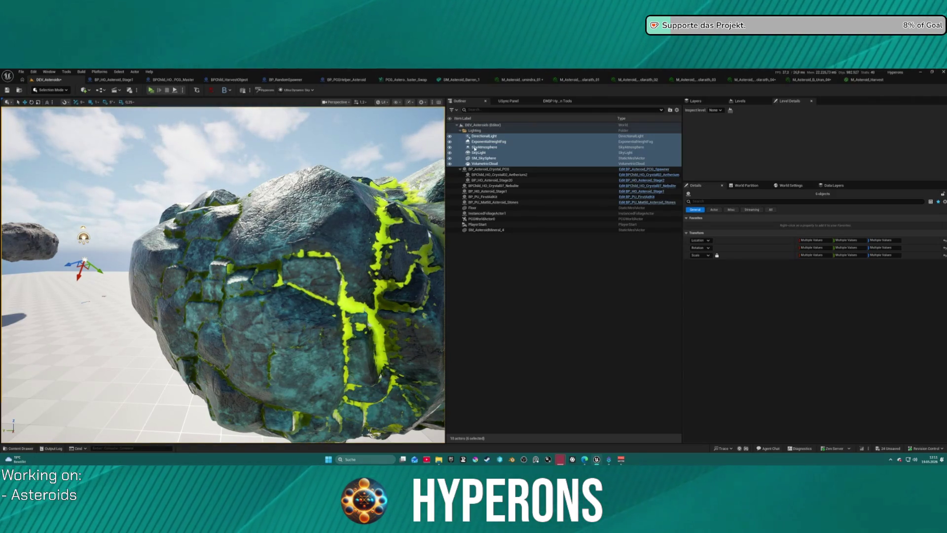
Step: Delete the sky and sun lighting actors and frame SM_AsteroidMineral_4 in the dark
key(Delete)
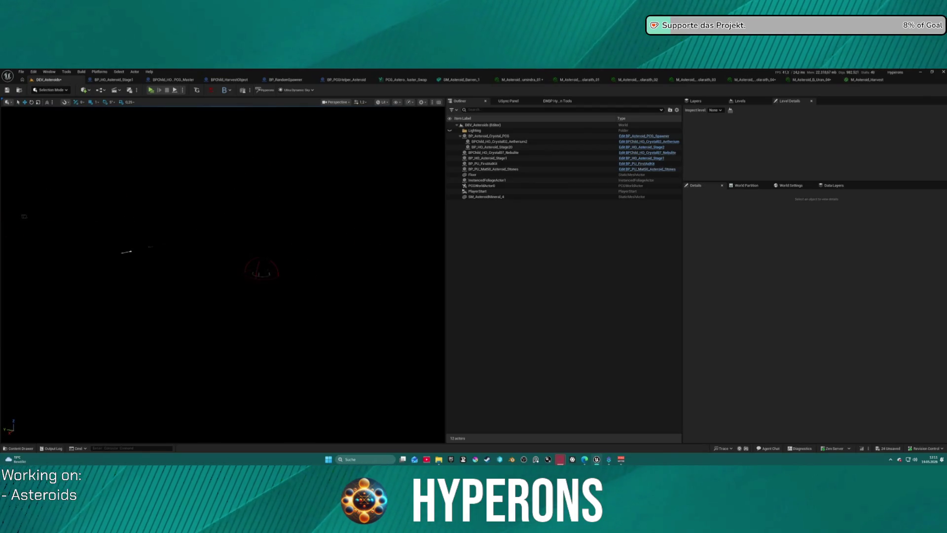
double_click(497, 198)
mouse_move(222, 276)
mouse_down()
mouse_move(202, 296)
mouse_move(208, 315)
mouse_move(232, 296)
mouse_move(212, 301)
mouse_move(257, 316)
mouse_move(246, 243)
mouse_up()
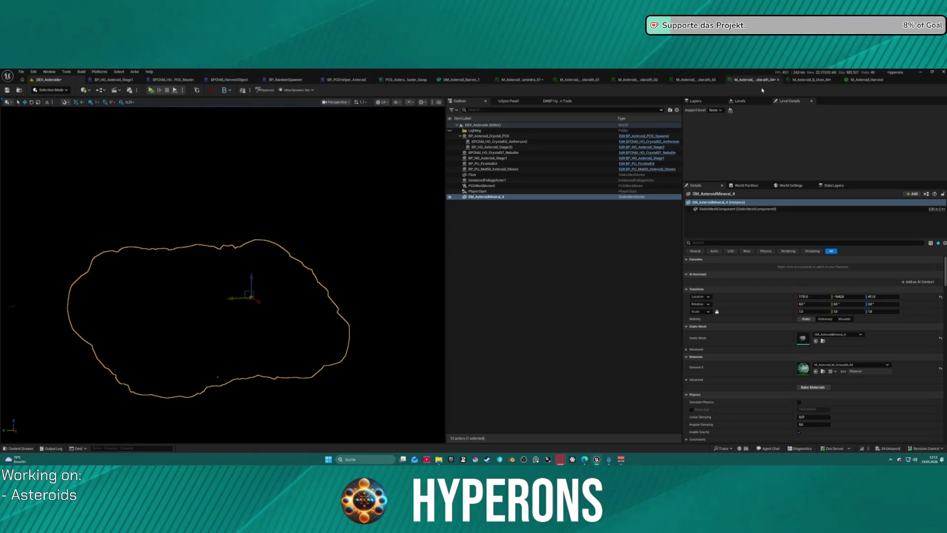
Step: Raise Mineral_Cavity_Edge to 1.0, then undo the Minerals_level and Cavity_Edge edits
click(754, 79)
mouse_move(715, 196)
mouse_down()
mouse_move(701, 198)
mouse_move(690, 221)
mouse_move(705, 221)
mouse_move(691, 221)
mouse_up()
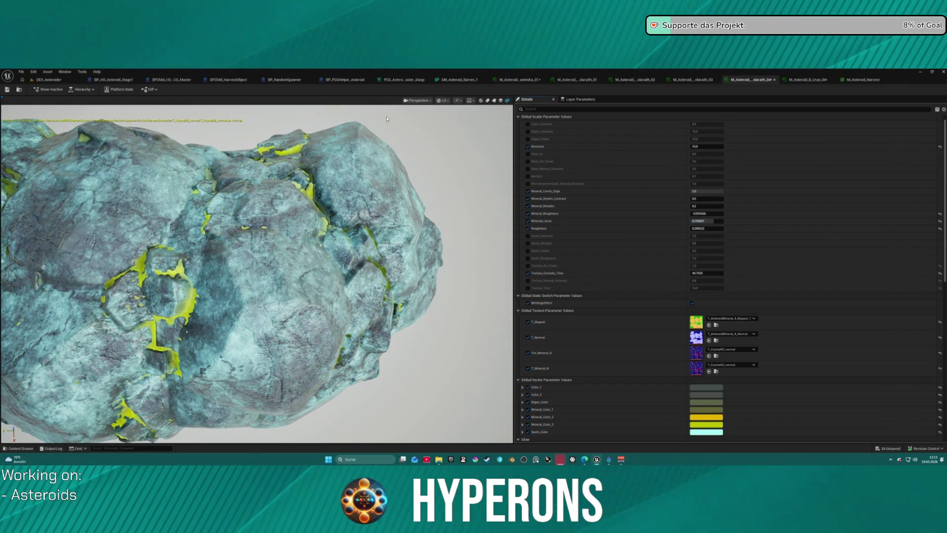
click(46, 81)
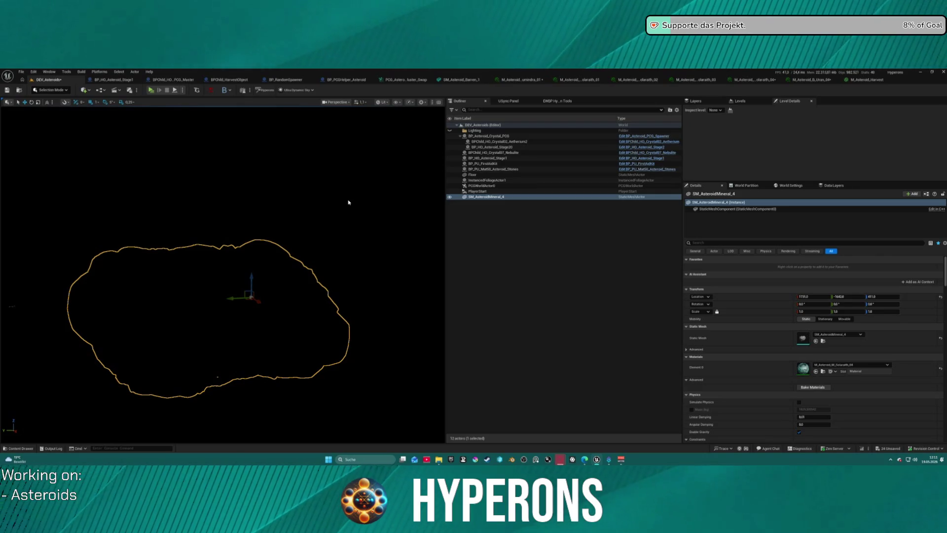
key(ctrl+z)
key(Return)
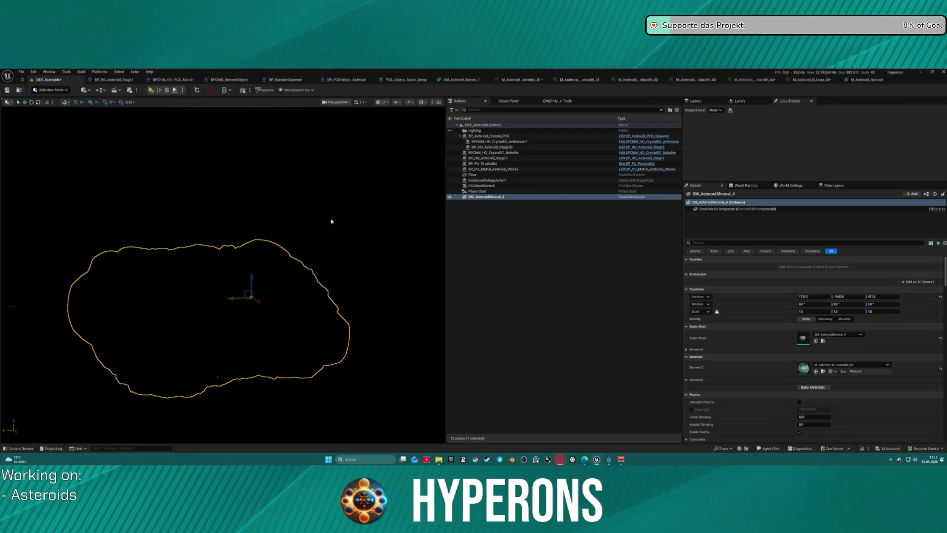
key(ctrl+z)
Step: Try Mineral_Roughness at 0.85, settle it at 0.3, and view the asteroid closer
click(765, 80)
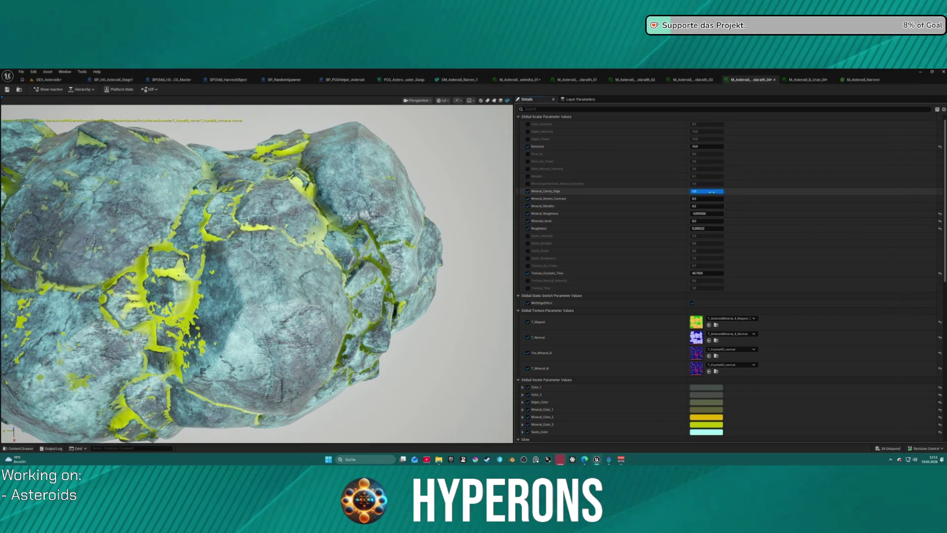
drag(718, 212, 745, 212)
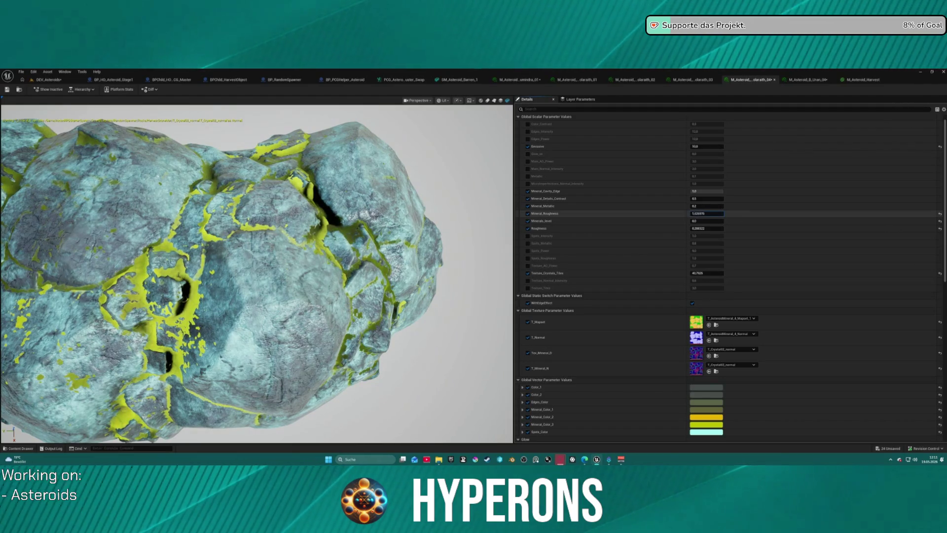
click(707, 213)
text(0.85)
key(Return)
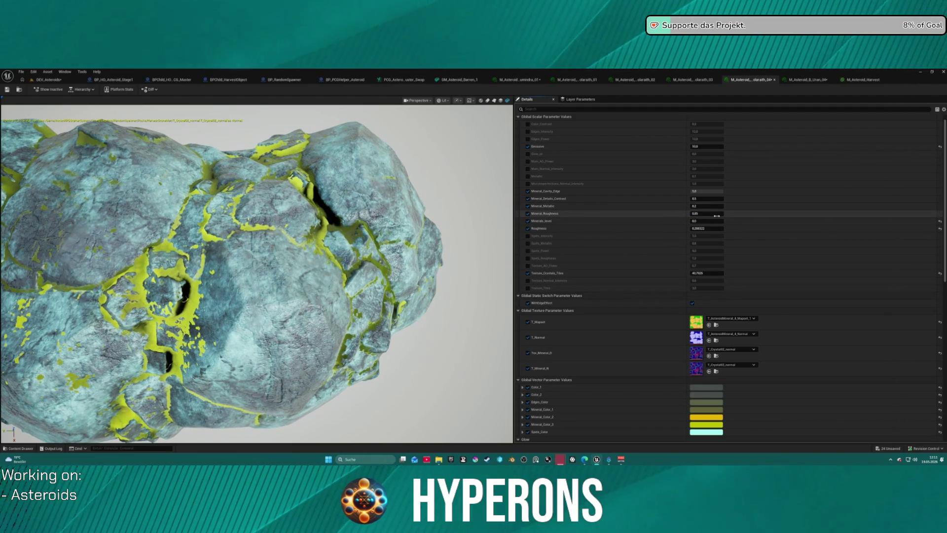
drag(721, 217, 710, 217)
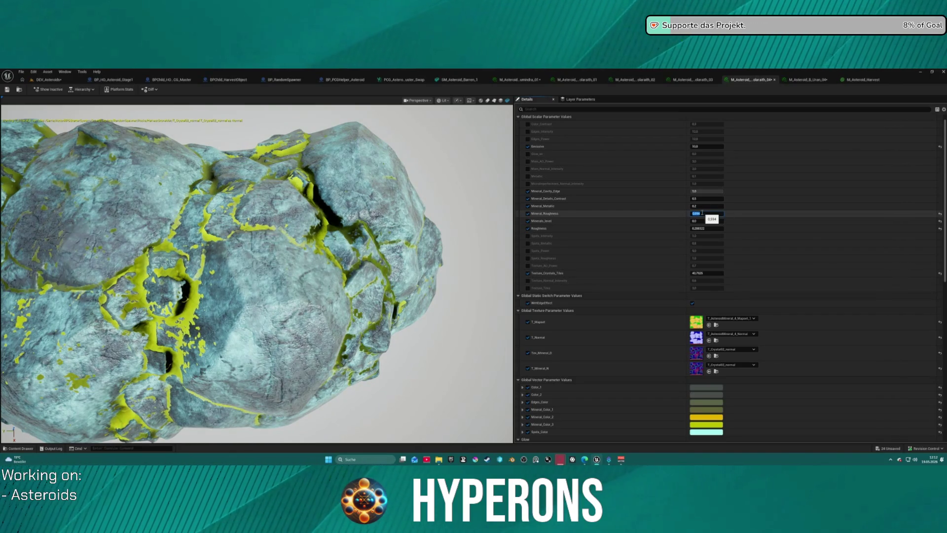
key(Return)
drag(256, 271, 360, 289)
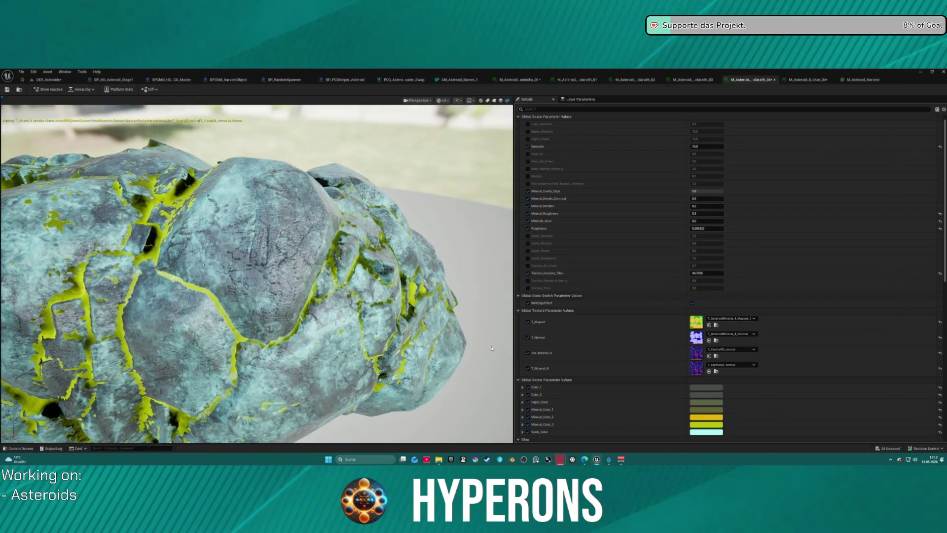
Step: Switch T_Mineral_N to T_Crystal02_Base and move in close to the rock surface
click(730, 364)
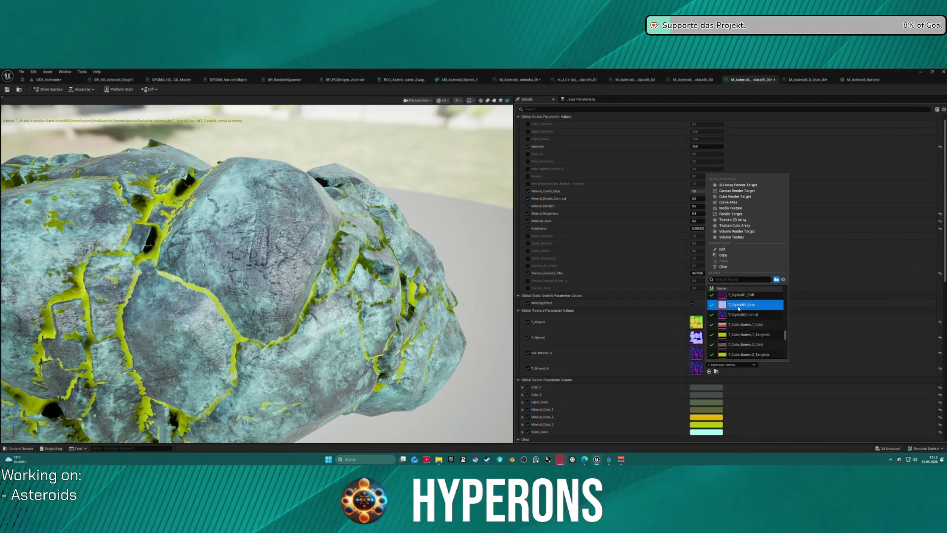
click(740, 305)
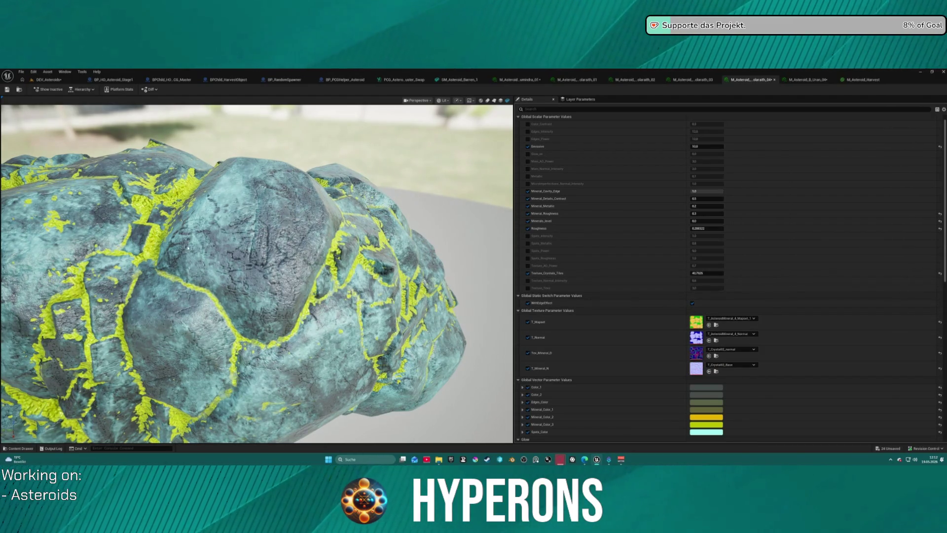
drag(179, 227, 141, 214)
Step: Set Texture_Crystals_Tiles to 150, then return to the DEV_Asteroids level
mouse_move(707, 273)
mouse_down()
mouse_move(683, 273)
mouse_move(730, 273)
mouse_move(719, 272)
mouse_up()
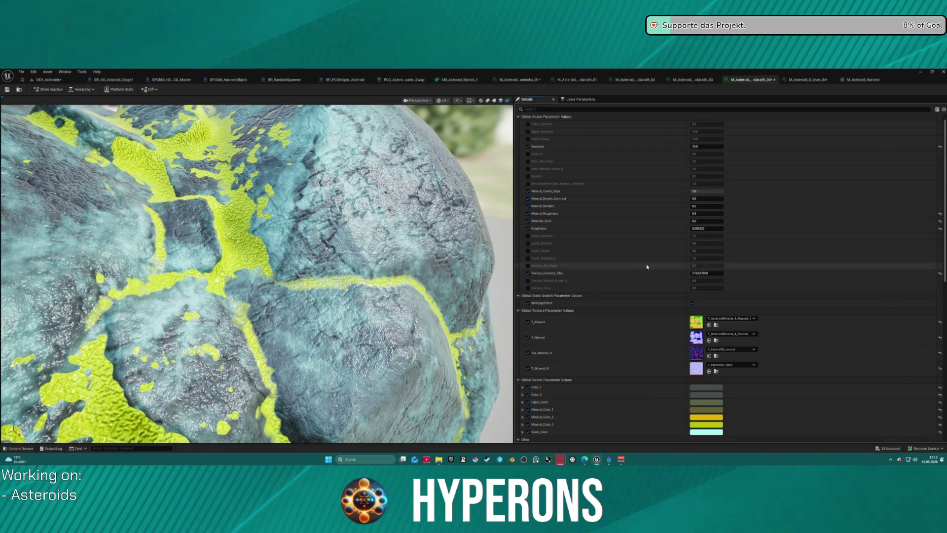
click(715, 273)
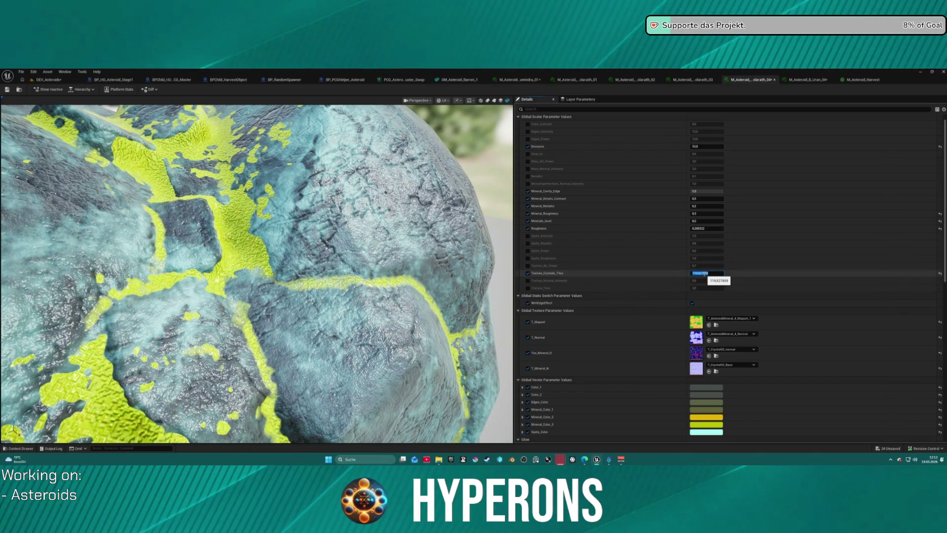
text(150)
key(Return)
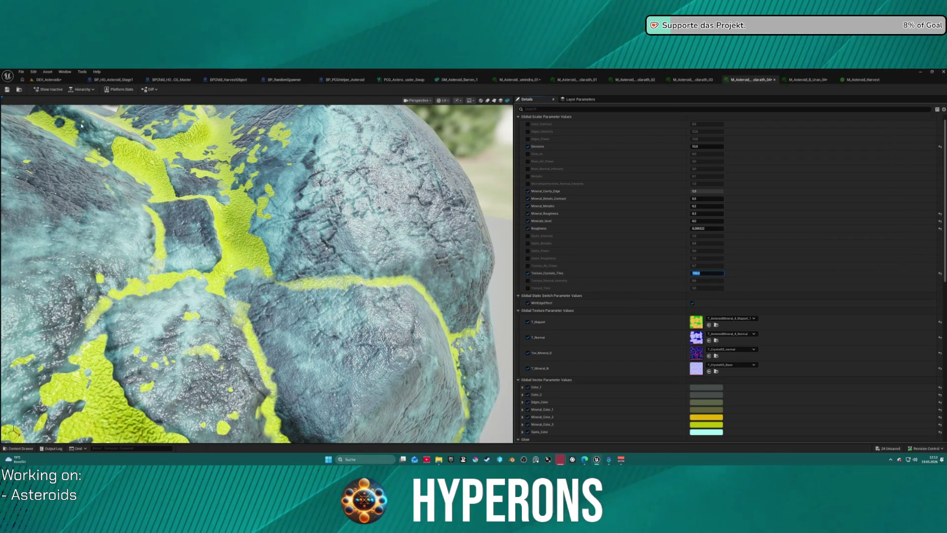
click(46, 81)
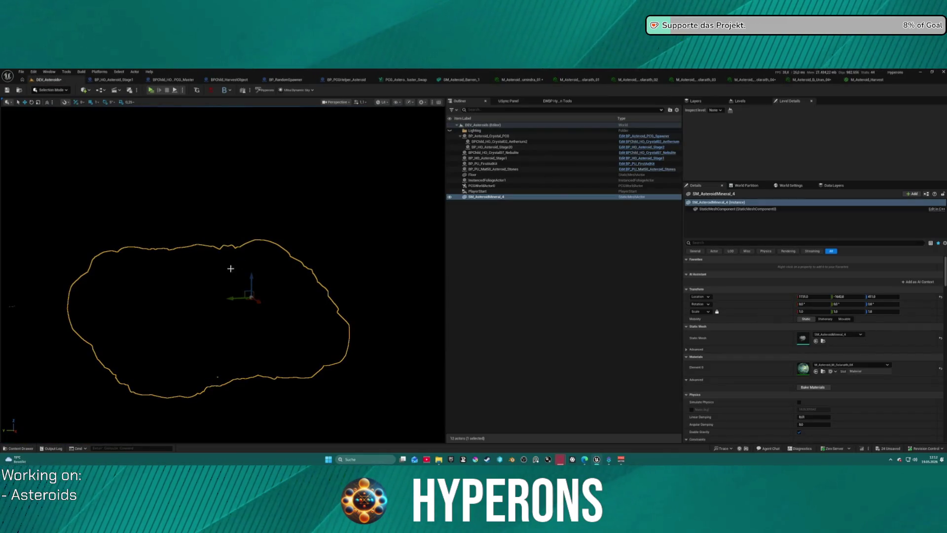
Step: Orbit and zoom around the dark asteroid, then bring up the M_Asteroid_B_Uran_04 instance
mouse_move(261, 250)
mouse_down()
mouse_move(296, 252)
mouse_move(241, 249)
mouse_move(241, 232)
mouse_move(245, 242)
mouse_up()
scroll(222, 274, down, 10)
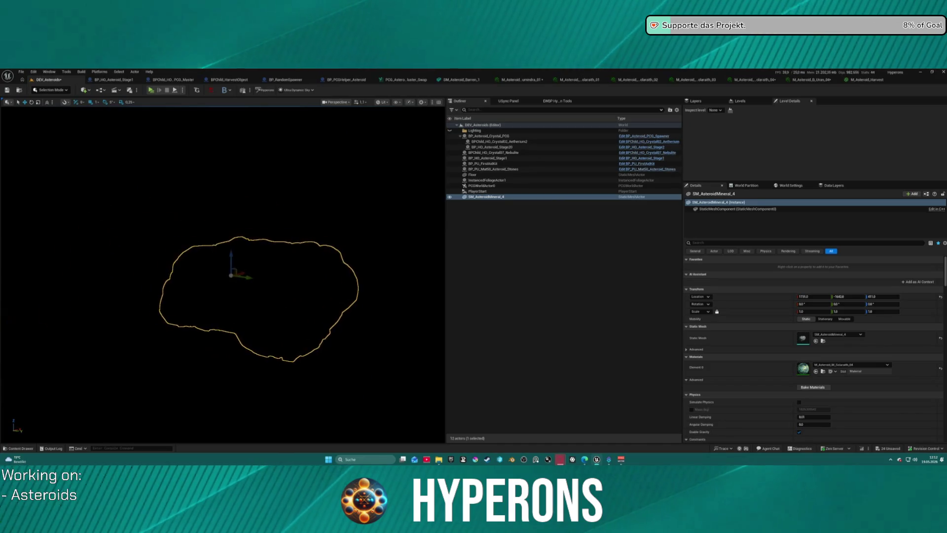
scroll(222, 274, down, 2)
scroll(222, 273, up, 8)
scroll(222, 274, down, 2)
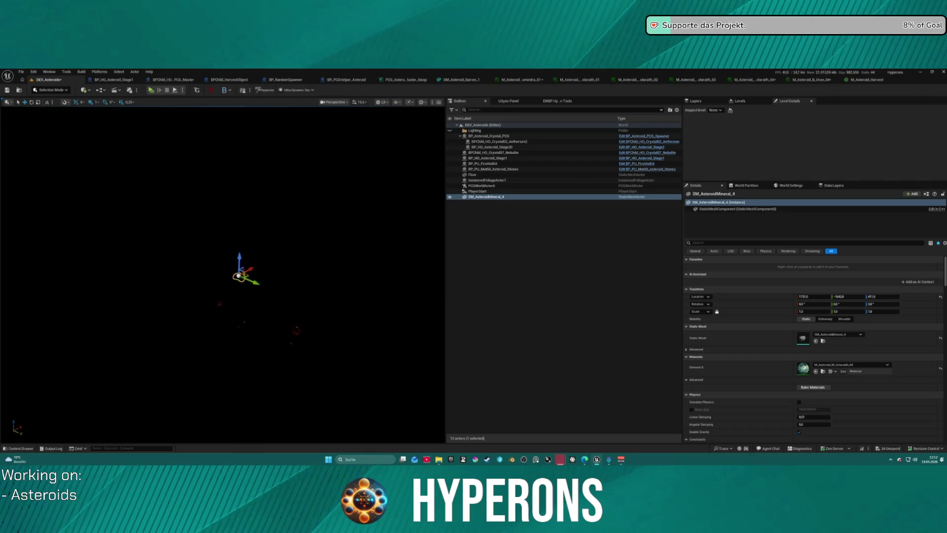
scroll(222, 273, down, 5)
scroll(222, 274, up, 3)
mouse_move(222, 273)
mouse_down()
mouse_move(256, 274)
mouse_move(207, 274)
mouse_move(316, 269)
mouse_move(256, 269)
mouse_move(336, 220)
mouse_up()
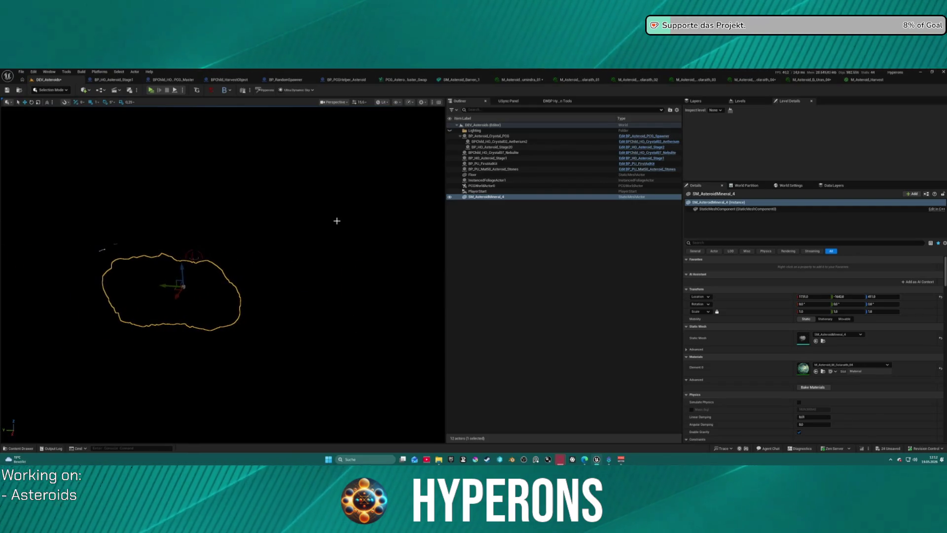
click(820, 78)
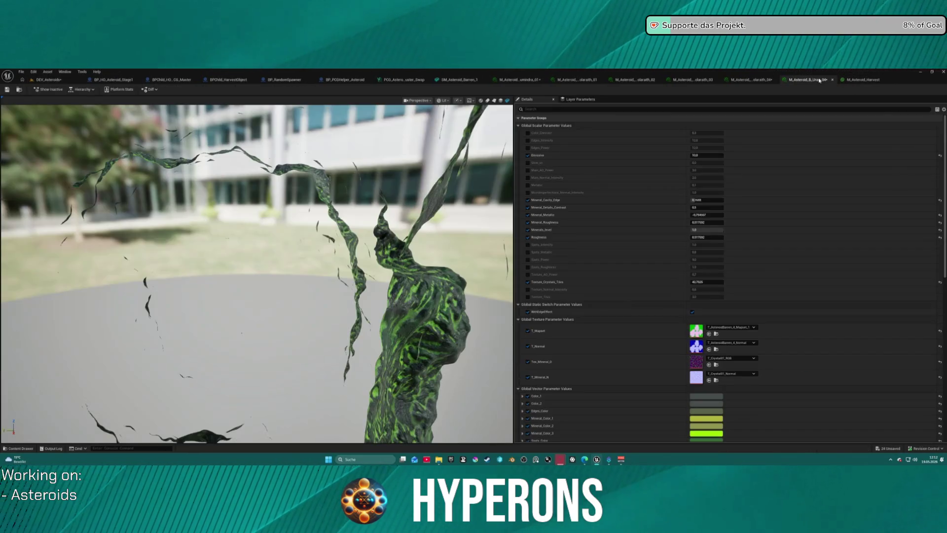
Step: Glance at the M_Asteroid_Harvest graph, then go back to the unlit DEV_Asteroids level
click(814, 79)
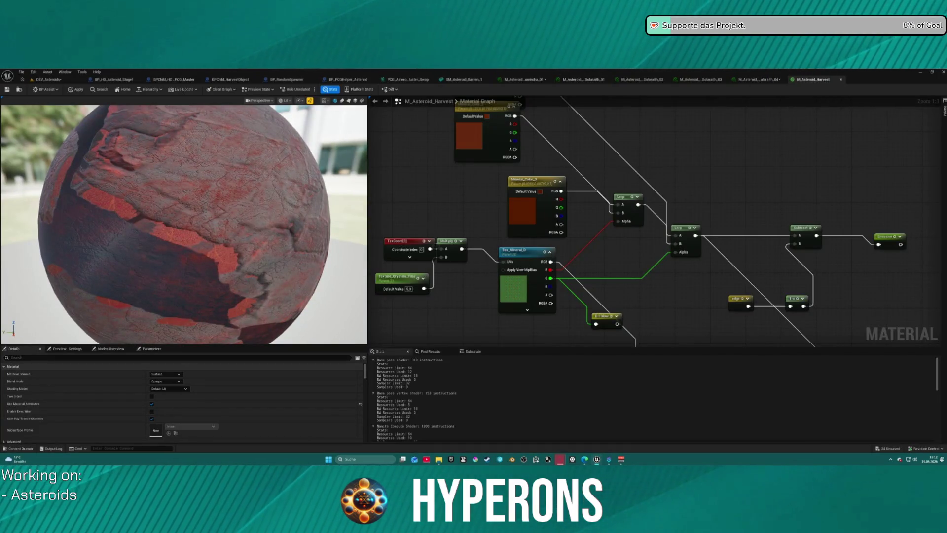
click(41, 81)
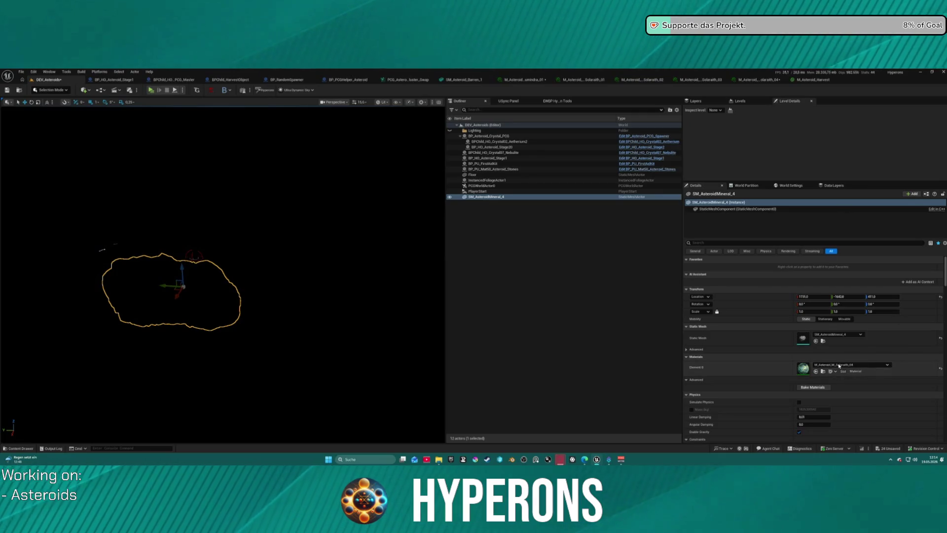
Step: Undo six recent edits, including Emissive, Mineral_Metallic and Minerals_level, then show Undo History
double_click(803, 368)
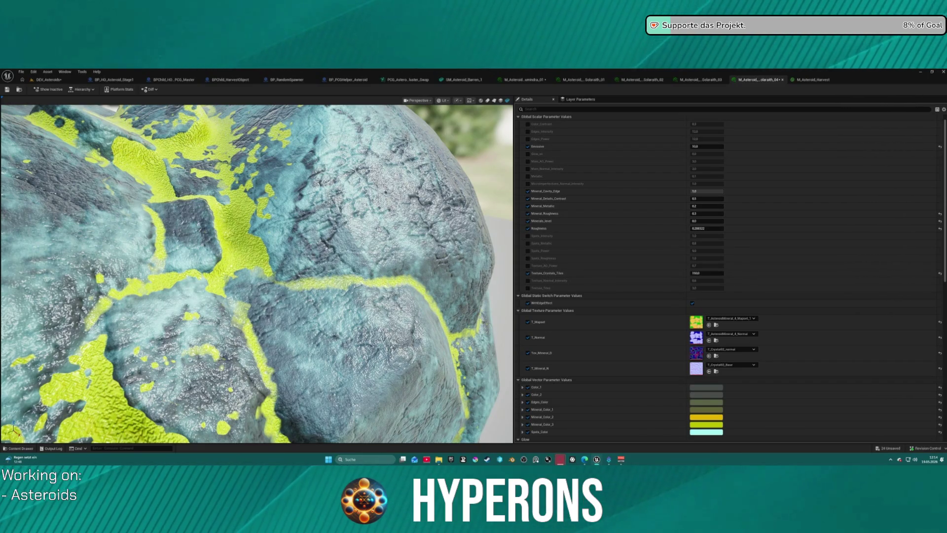
key(ctrl+z)
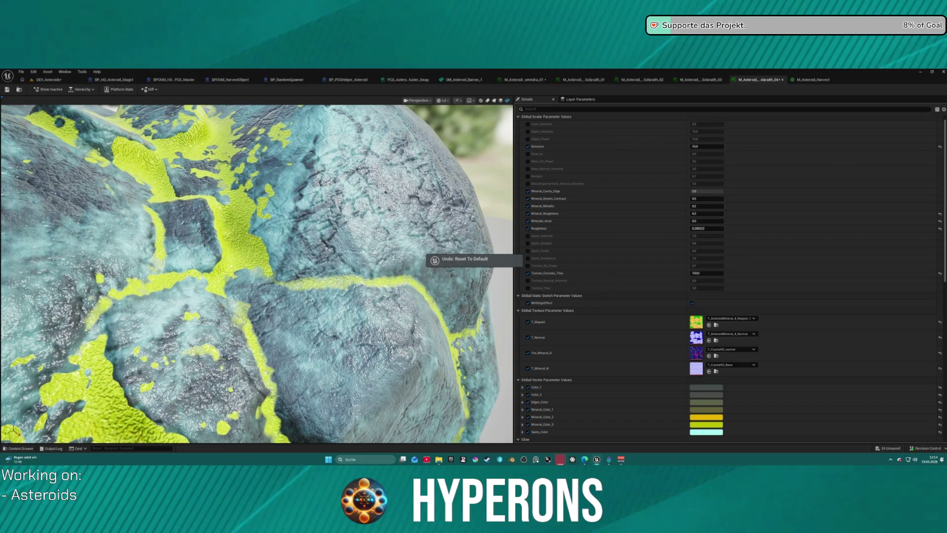
key(ctrl+z)
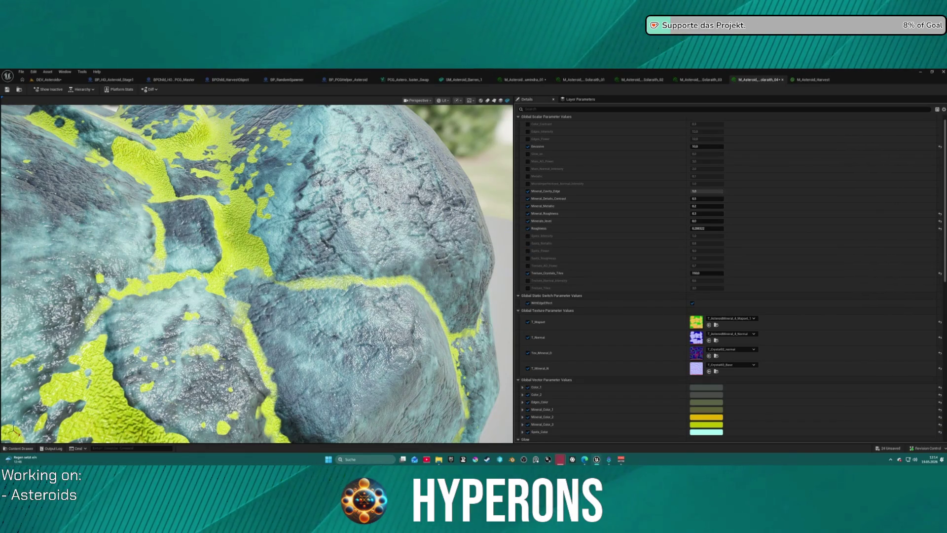
key(ctrl+z)
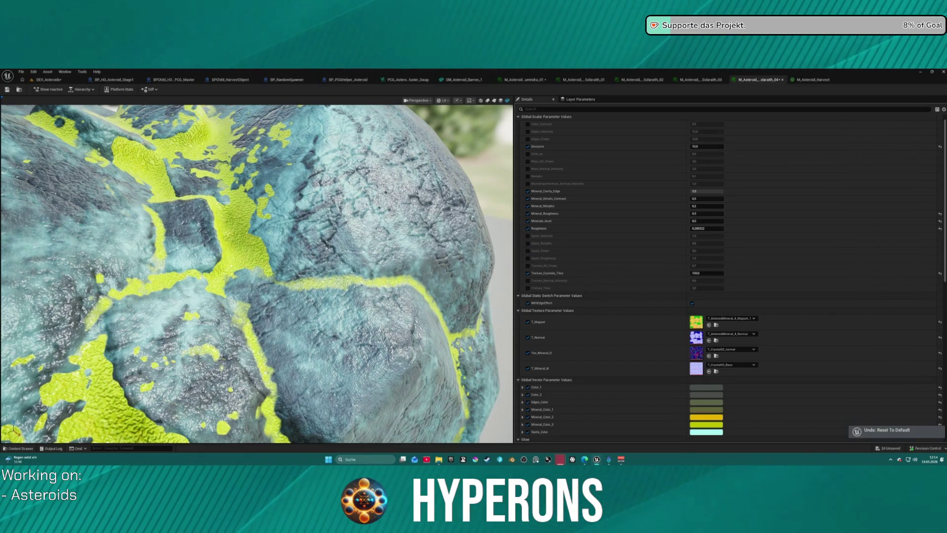
key(ctrl+z)
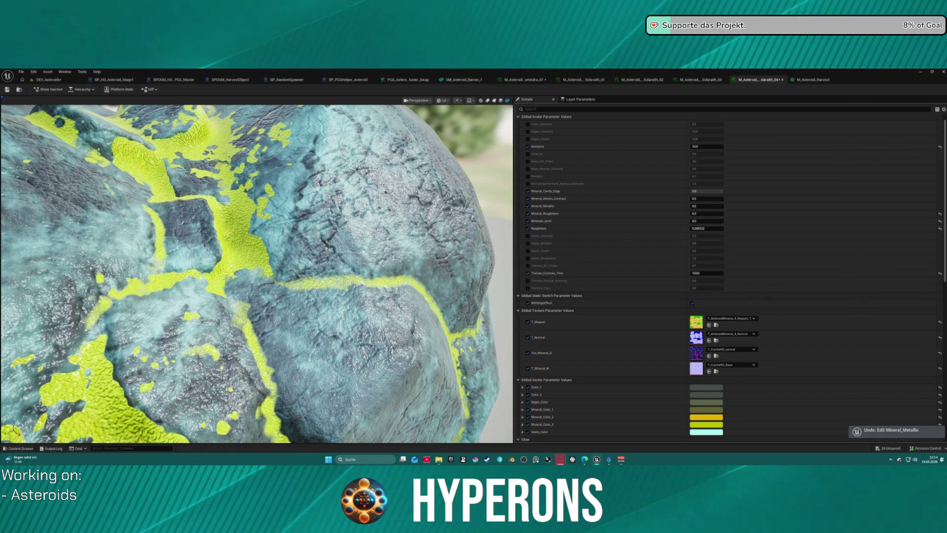
key(ctrl+z)
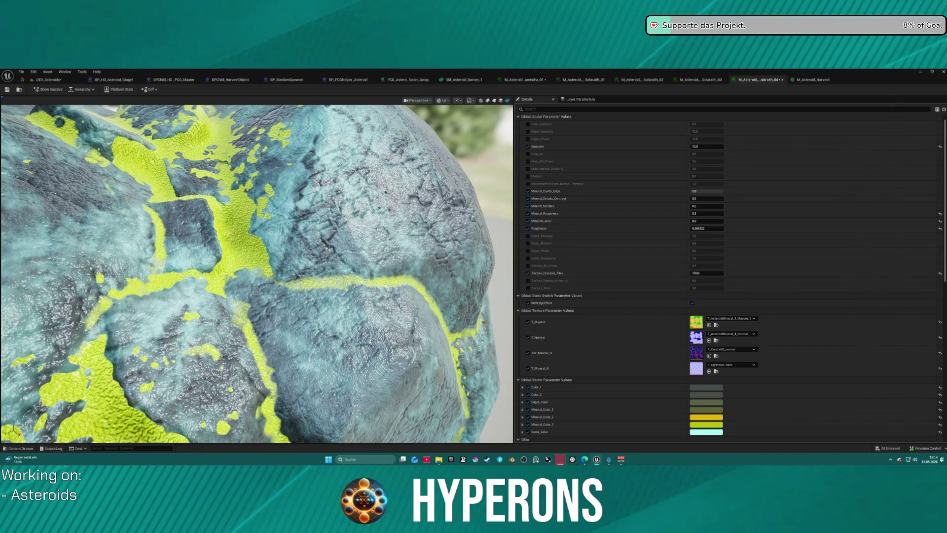
key(ctrl+z)
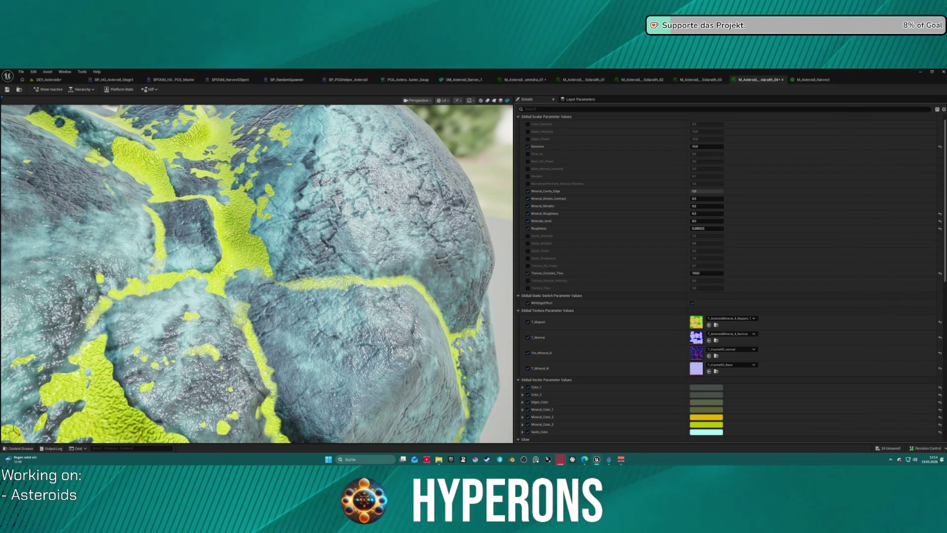
key(ctrl+alt+z)
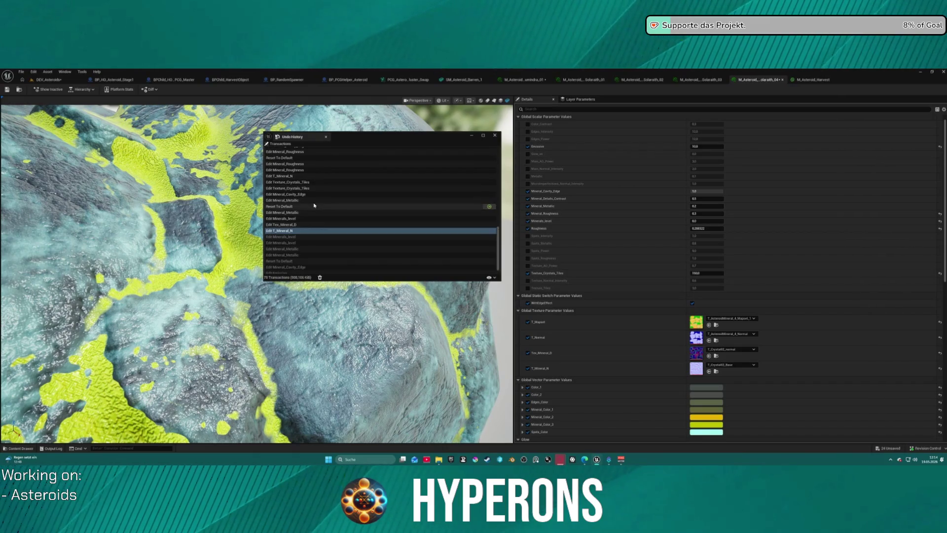
Step: Jump the material back to the 'Edit Minerals_level' entry in Undo History
scroll(322, 195, up, 2)
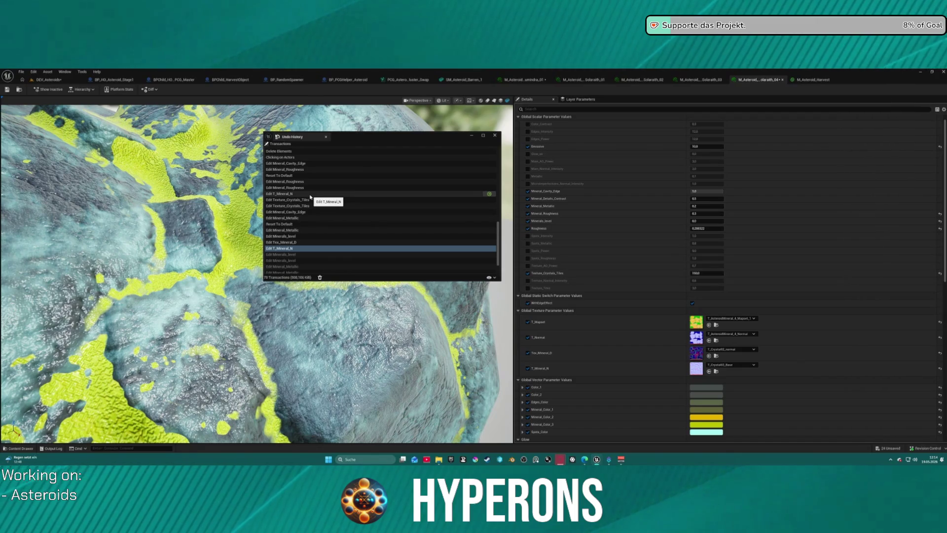
click(299, 237)
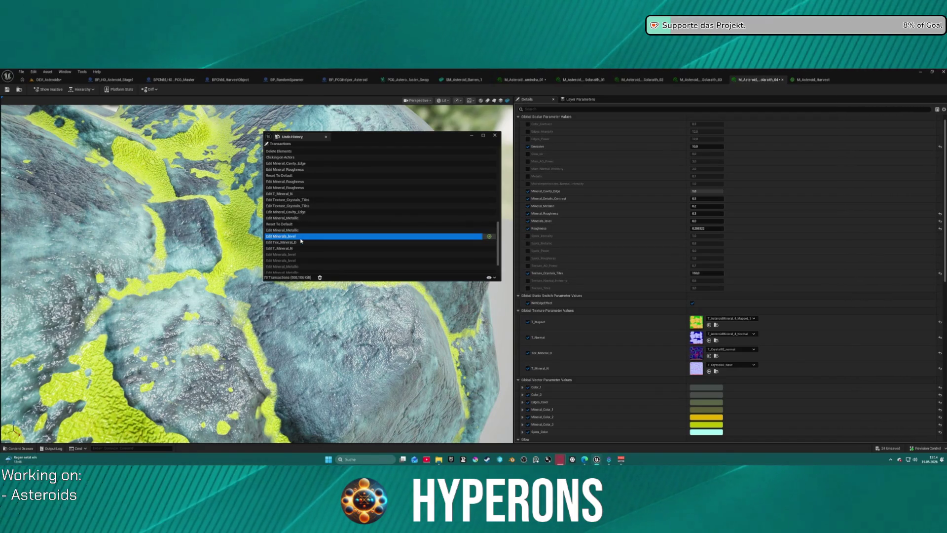
click(490, 237)
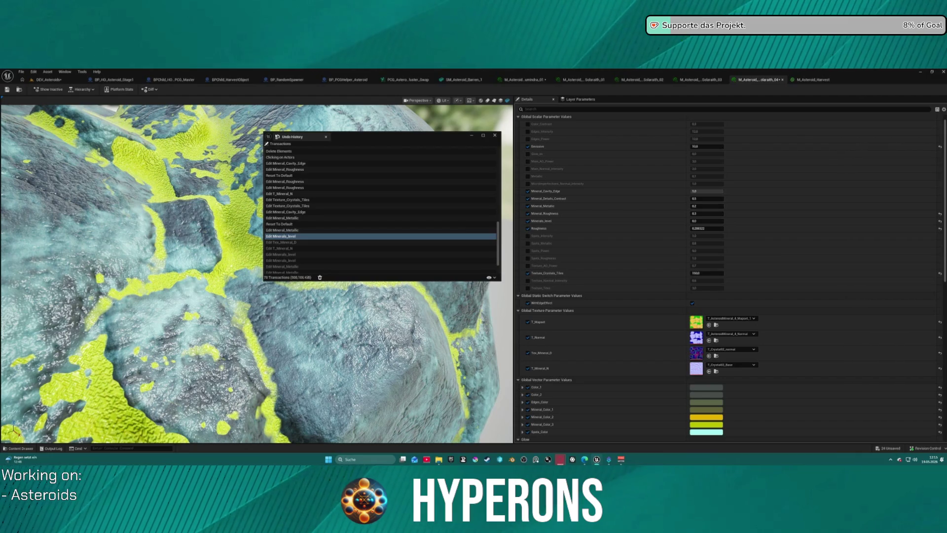
Step: Switch between material tabs, ending on the M_Asteroid_Harvest graph
click(812, 79)
click(763, 80)
click(811, 80)
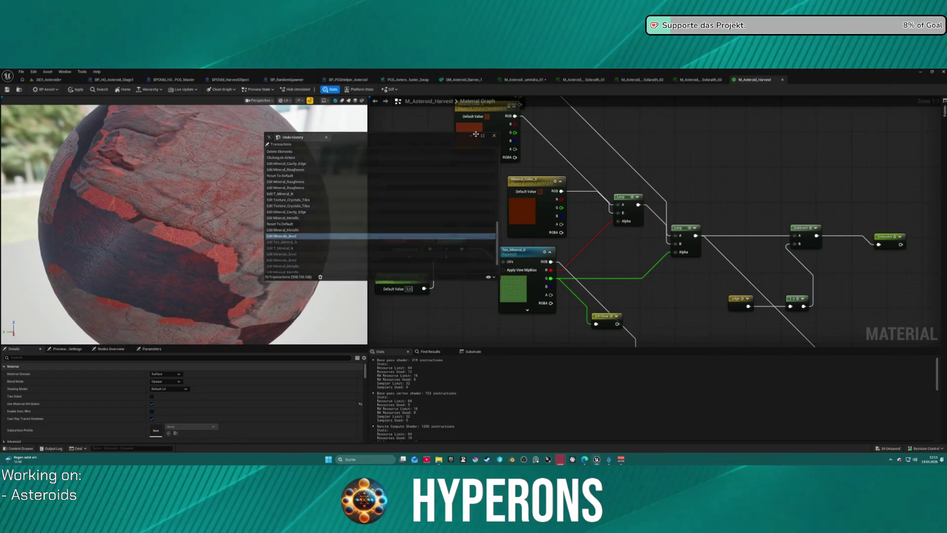
Step: Close Undo History, select the edge and 1-x nodes in M_Asteroid_Harvest, then return to DEV_Asteroids
click(495, 136)
click(47, 79)
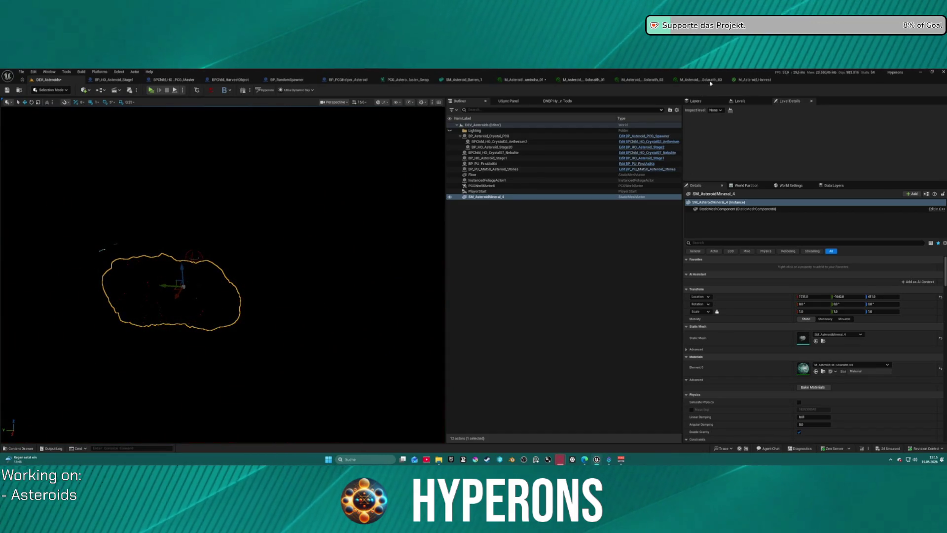
click(760, 80)
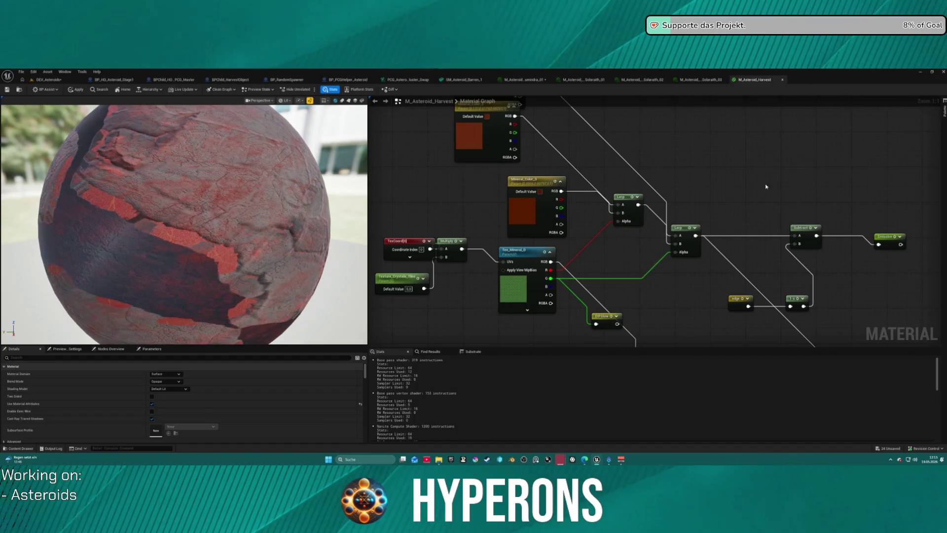
drag(520, 252, 594, 260)
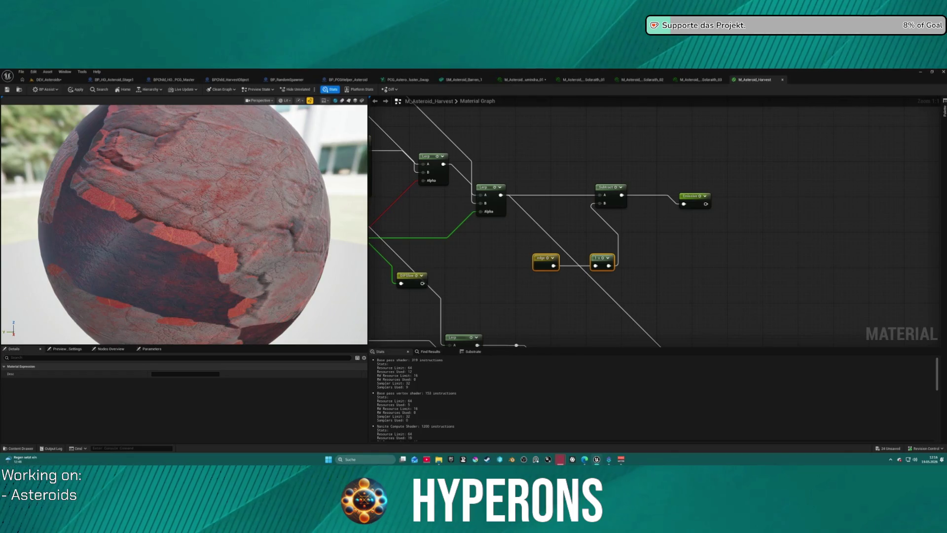
click(48, 79)
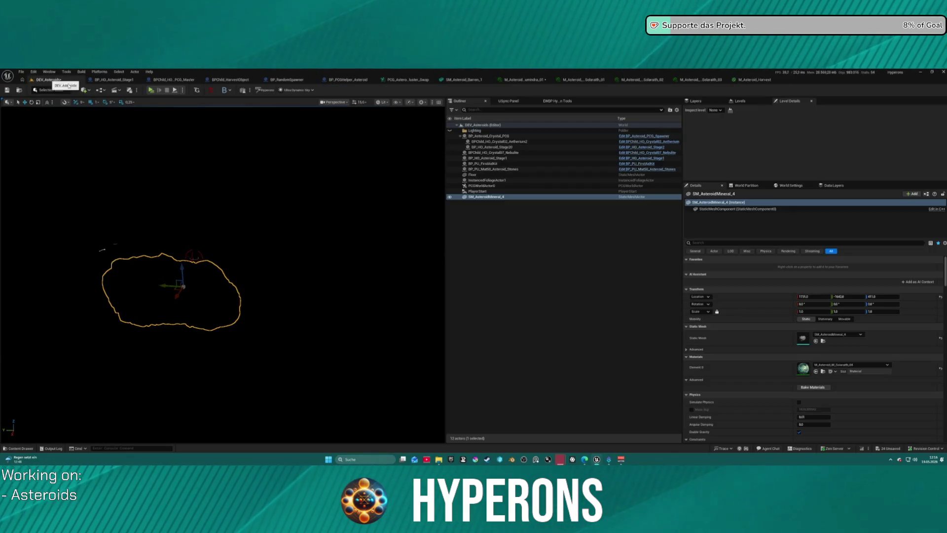
Step: Focus the selected asteroid and find its M_Asteroid_M_Solarath_04 material in the Crystal folder
mouse_move(220, 196)
mouse_down()
mouse_move(197, 197)
mouse_move(217, 197)
mouse_move(207, 207)
mouse_move(217, 193)
mouse_move(202, 194)
mouse_move(227, 194)
mouse_move(209, 194)
mouse_move(227, 195)
mouse_move(220, 197)
mouse_up()
key(f)
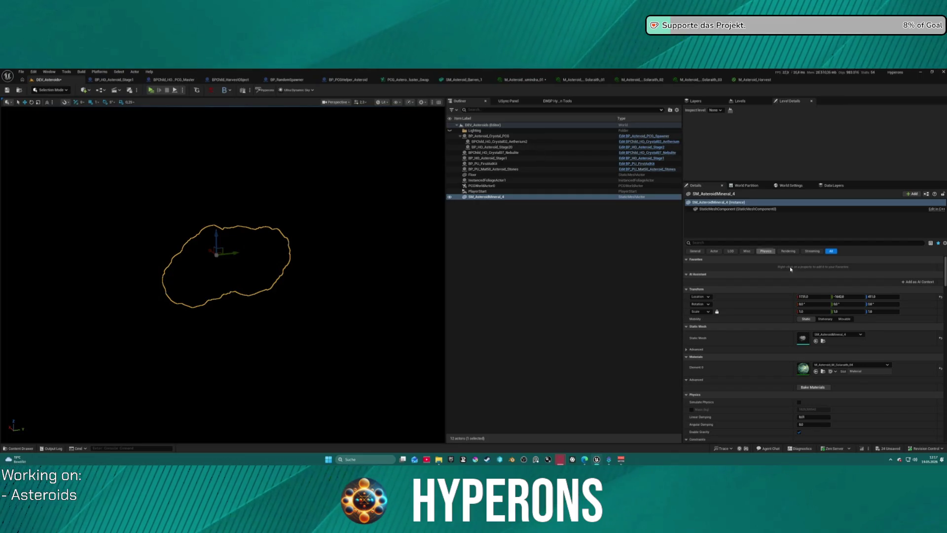
click(824, 371)
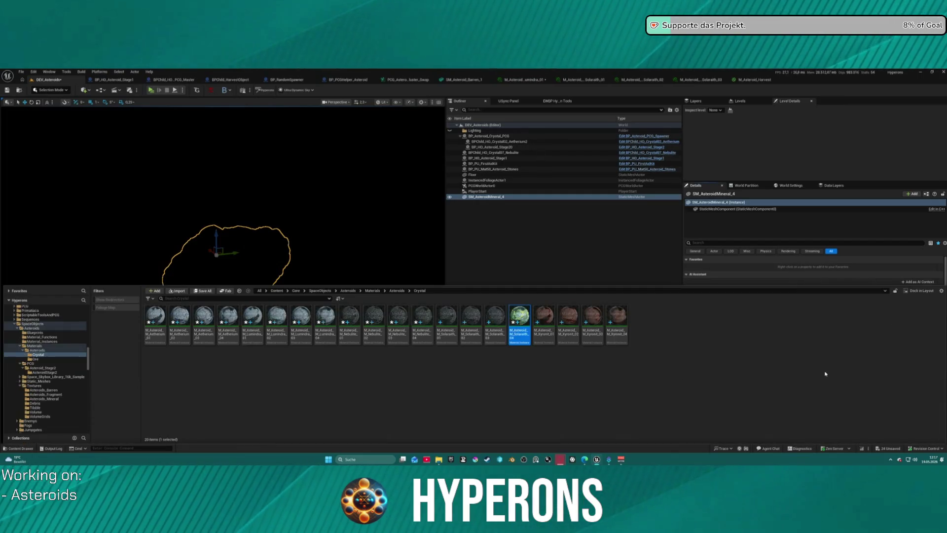
Step: Pick the M_Asteroid_B_Uran_04 material from the Ore materials folder
click(36, 358)
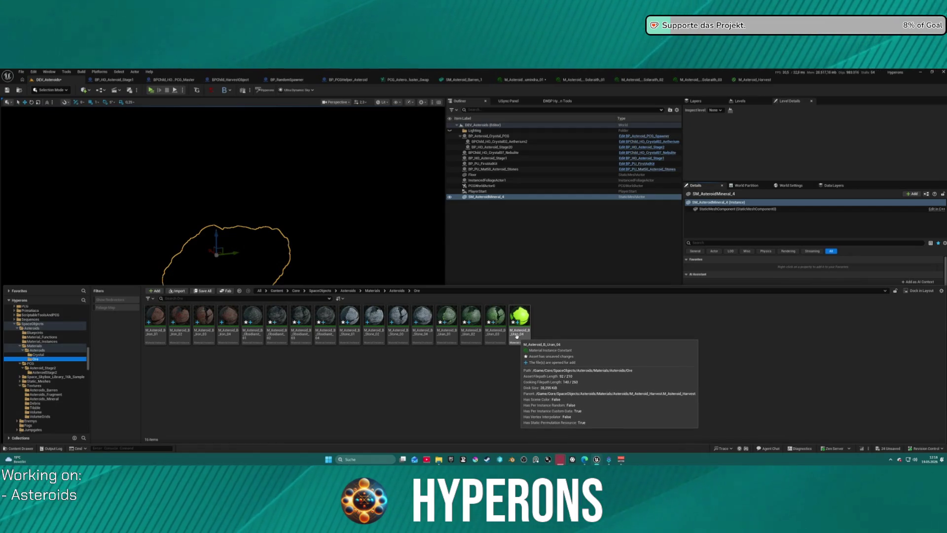
click(515, 336)
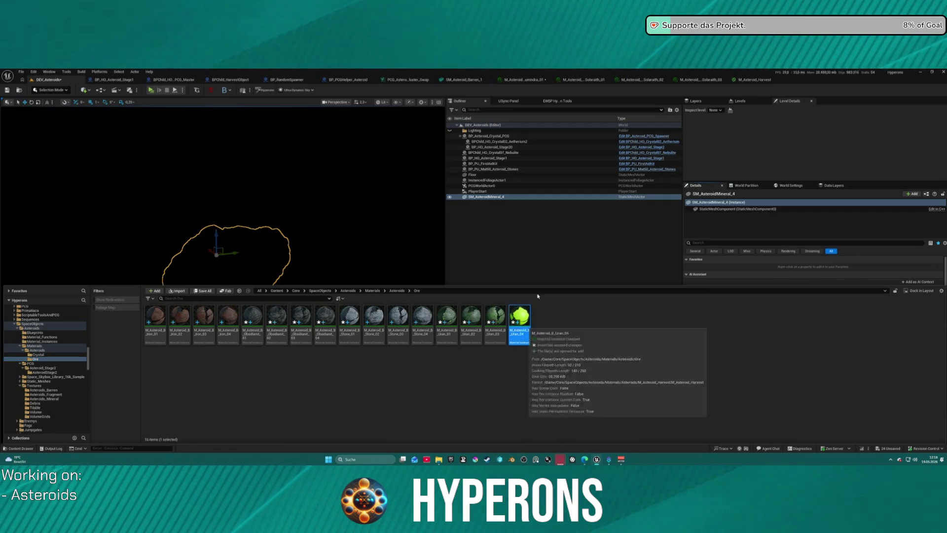
click(568, 234)
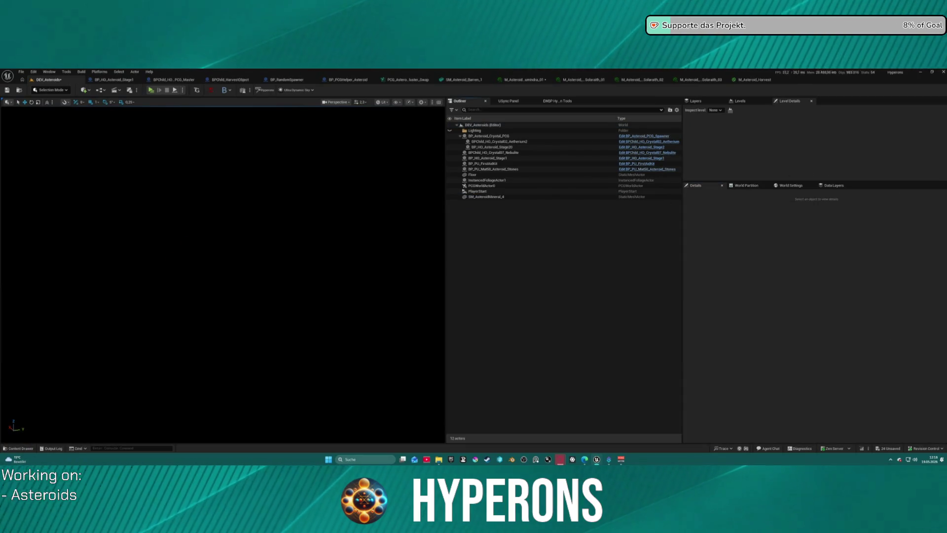
Step: Glance at the M_Asteroid_Harvest graph, then select SM_AsteroidMineral_4 in the DEV_Asteroids level
click(755, 80)
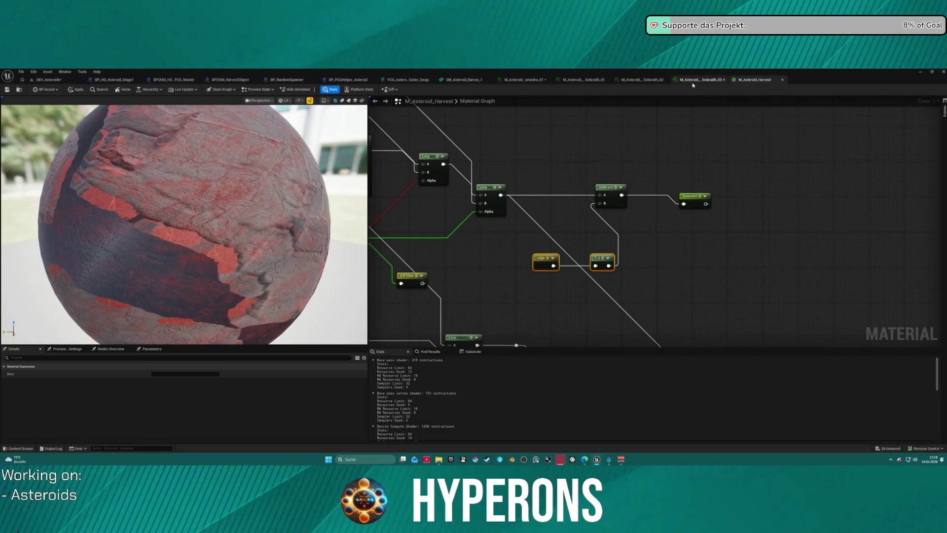
click(49, 79)
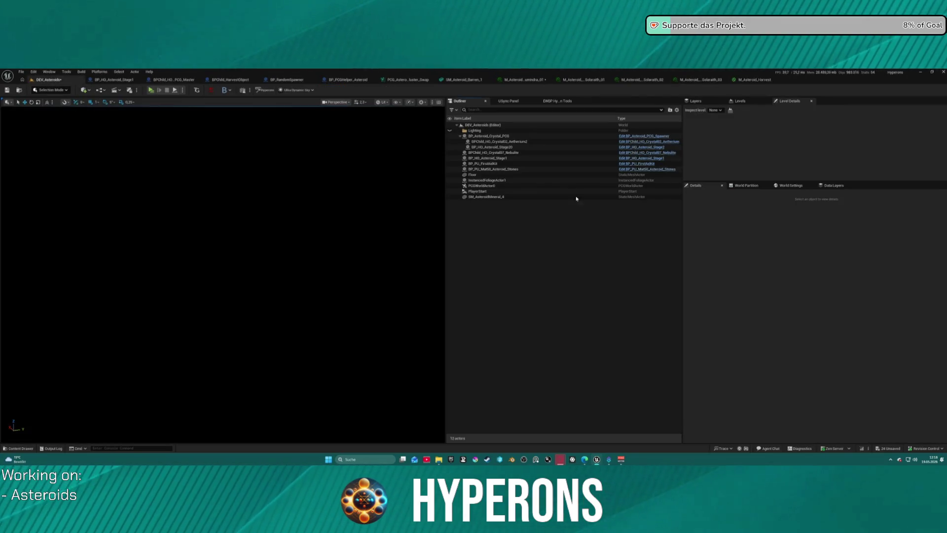
click(539, 197)
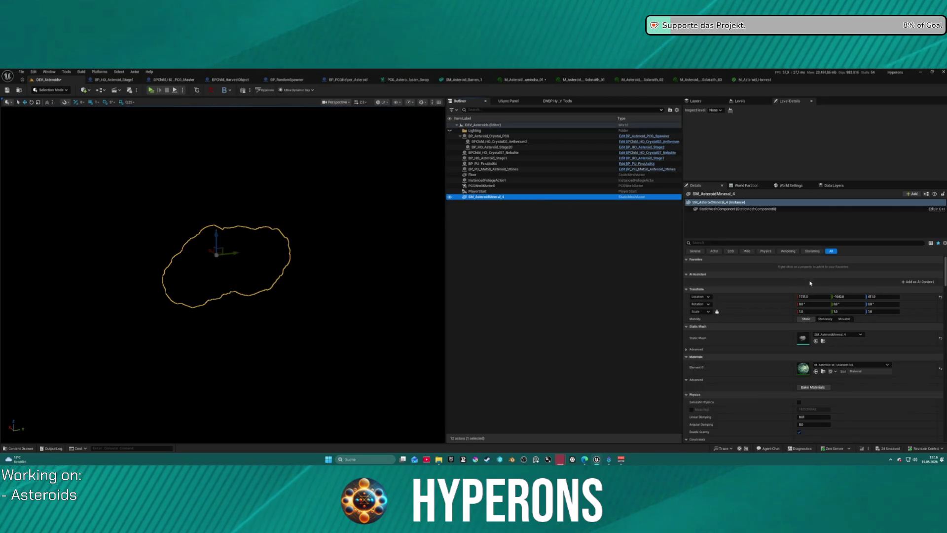
Step: Assign M_Asteroid_B_Uran_04 to the asteroid's Element 0, then swap it to M_Asteroid_M_Solarath_04
click(816, 371)
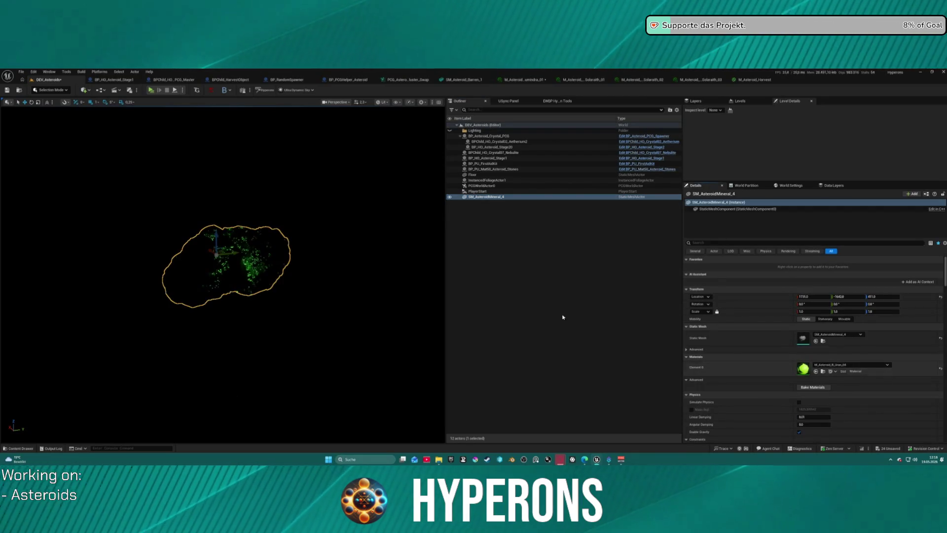
scroll(335, 251, up, 8)
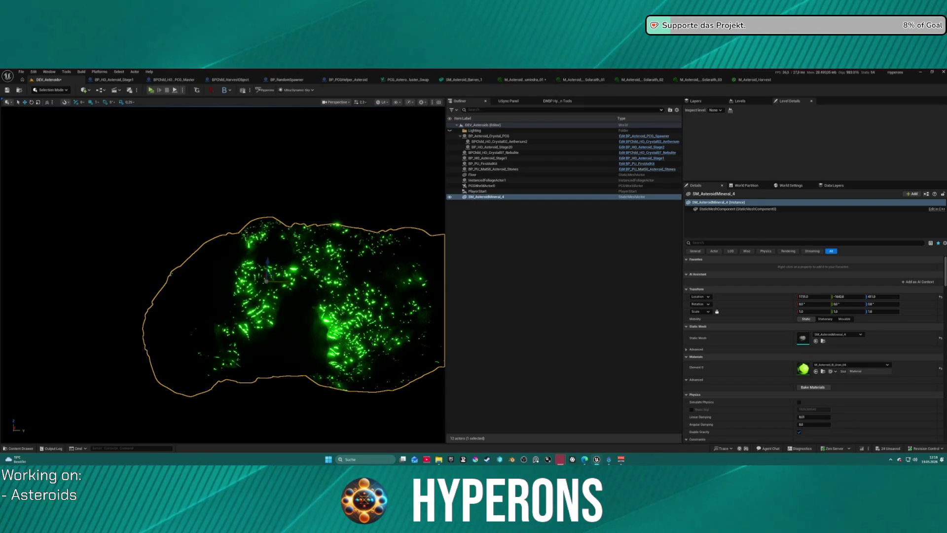
click(817, 371)
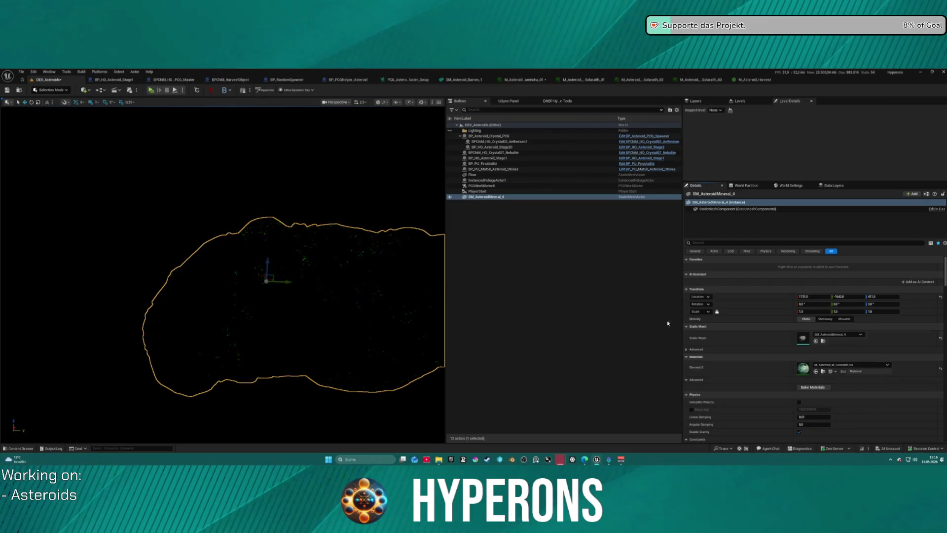
mouse_move(304, 301)
mouse_down()
mouse_move(328, 340)
mouse_move(331, 325)
mouse_move(326, 345)
mouse_move(316, 341)
mouse_up()
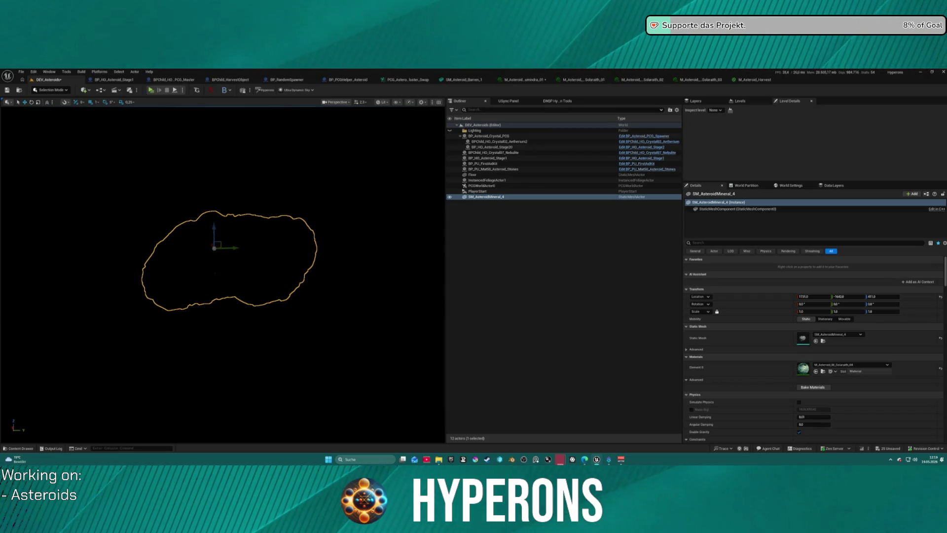
mouse_move(216, 262)
mouse_down()
mouse_move(257, 262)
mouse_move(217, 262)
mouse_up()
scroll(216, 262, up, 5)
scroll(222, 274, up, 3)
scroll(222, 274, down, 6)
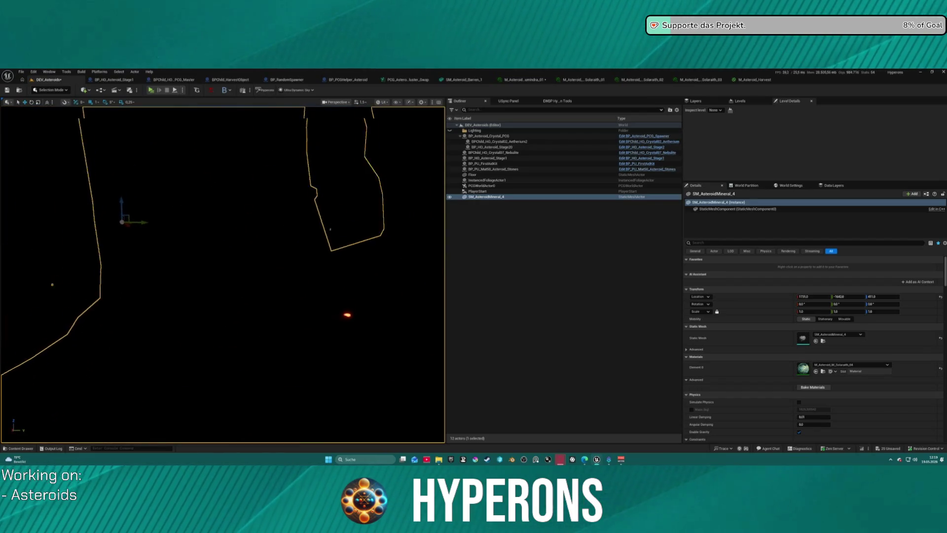
scroll(222, 274, up, 3)
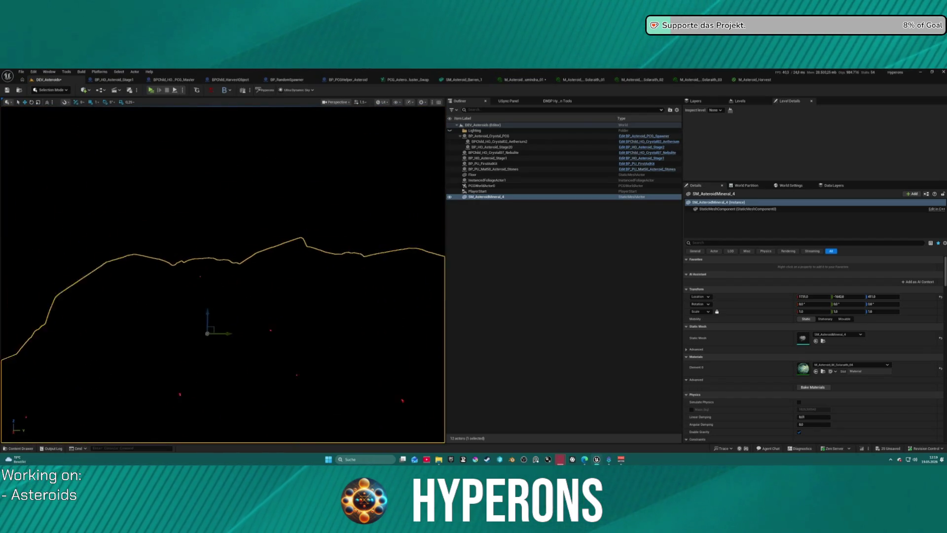
scroll(222, 274, down, 5)
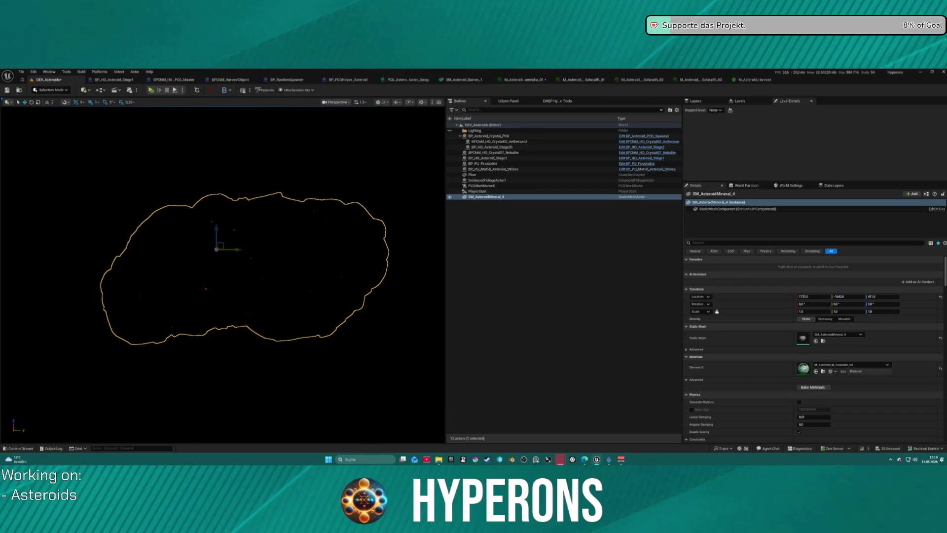
scroll(222, 274, up, 3)
scroll(222, 274, down, 5)
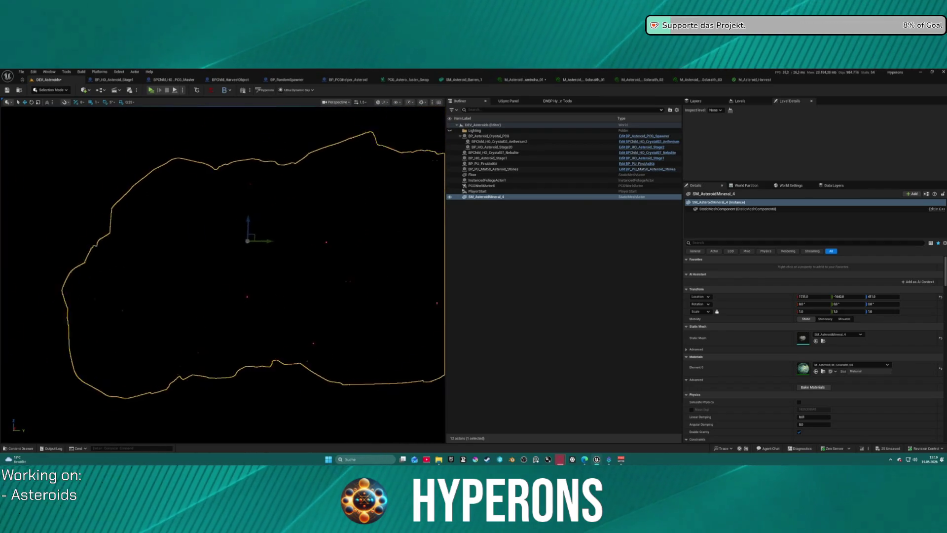
scroll(222, 274, up, 3)
scroll(222, 274, down, 4)
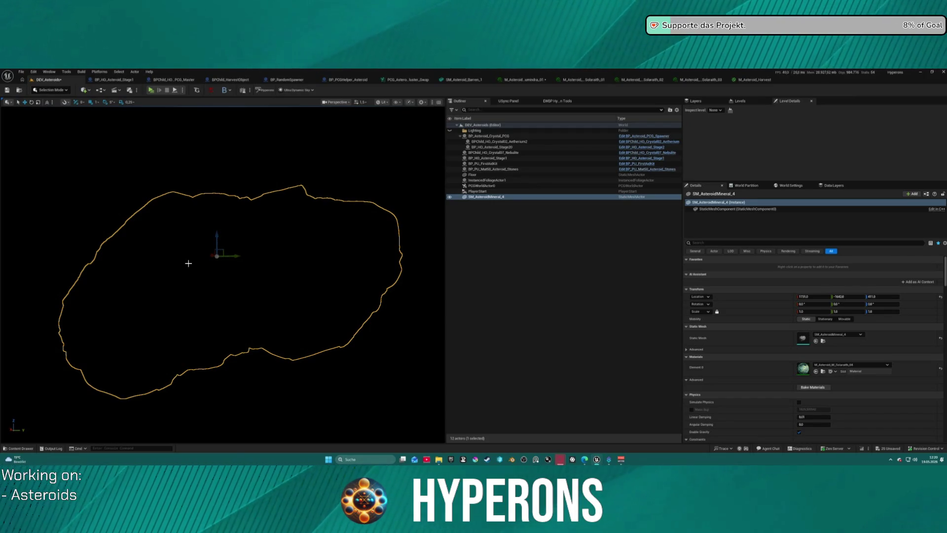
Step: Drag SM_AsteroidMineral_4 up and to the right, then zoom in close on it
scroll(188, 264, down, 2)
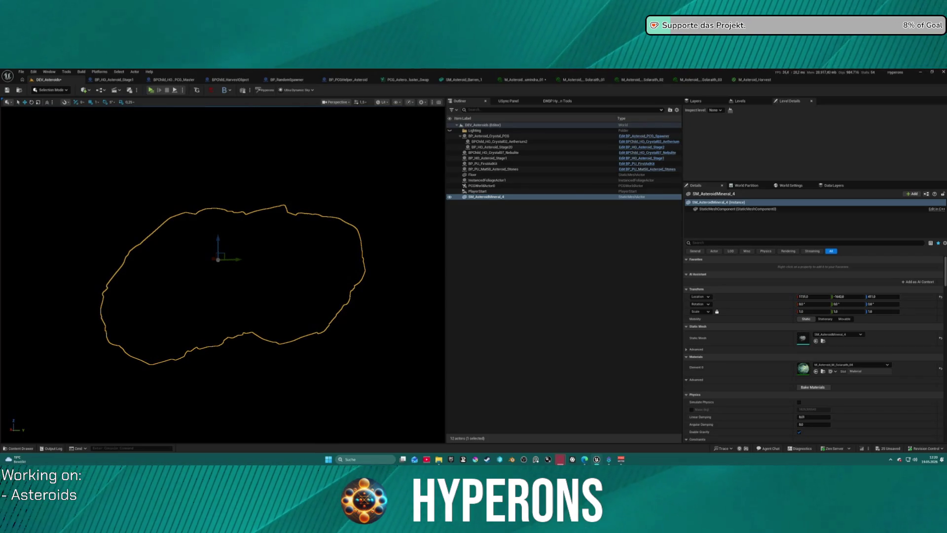
mouse_move(218, 259)
mouse_down()
mouse_move(236, 271)
mouse_move(340, 271)
mouse_move(252, 200)
mouse_move(201, 230)
mouse_move(199, 214)
mouse_up()
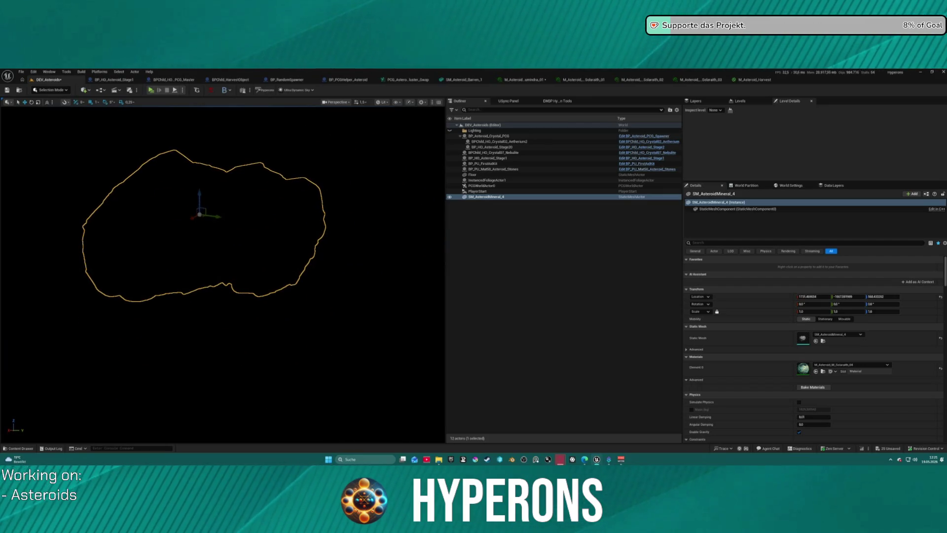
scroll(199, 215, up, 10)
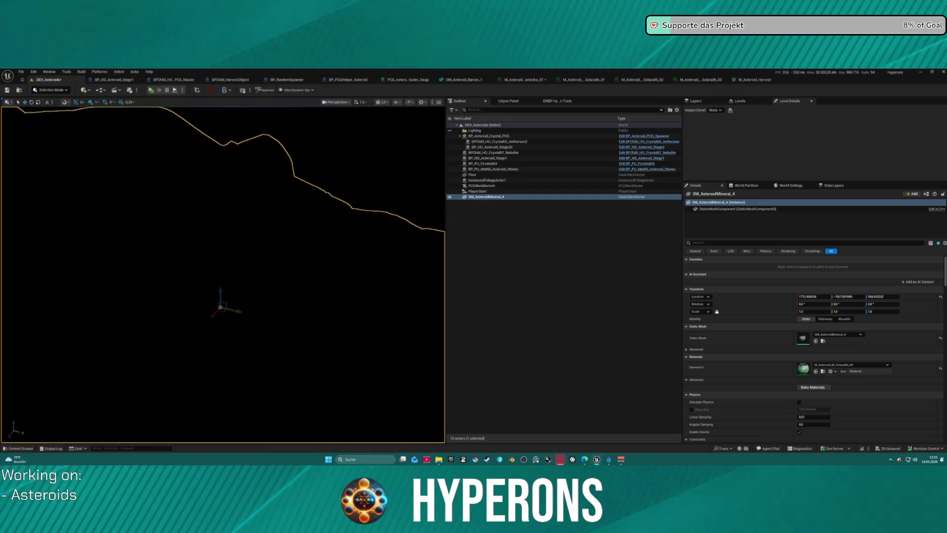
scroll(223, 275, down, 10)
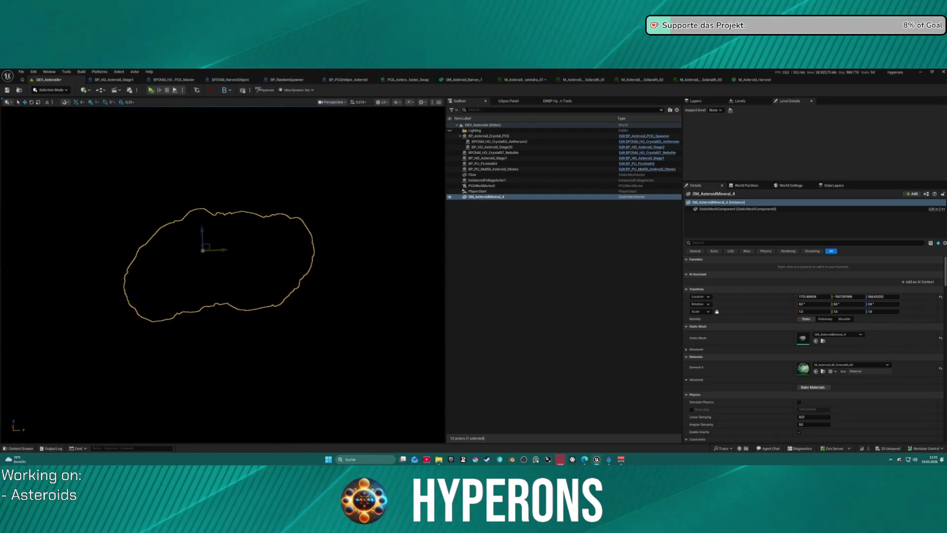
scroll(223, 274, up, 8)
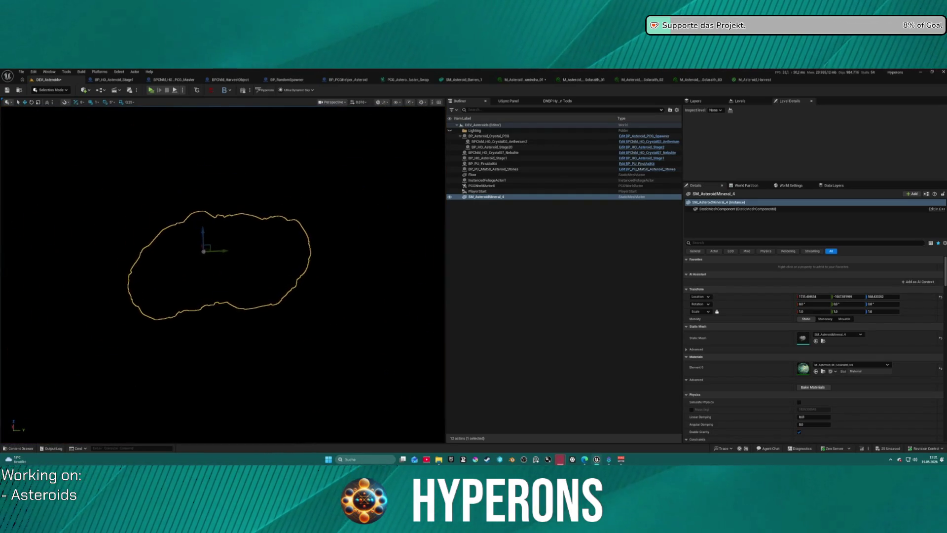
scroll(222, 275, up, 5)
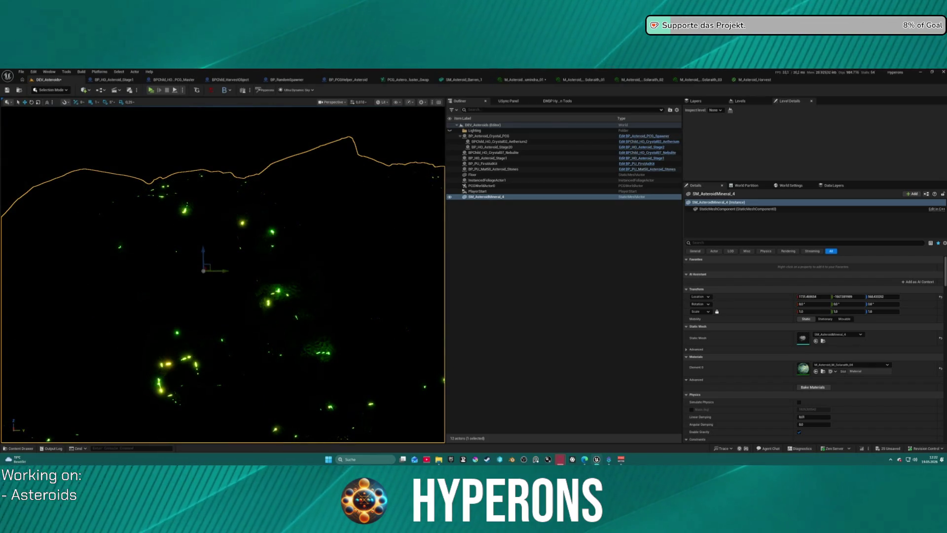
scroll(222, 274, down, 2)
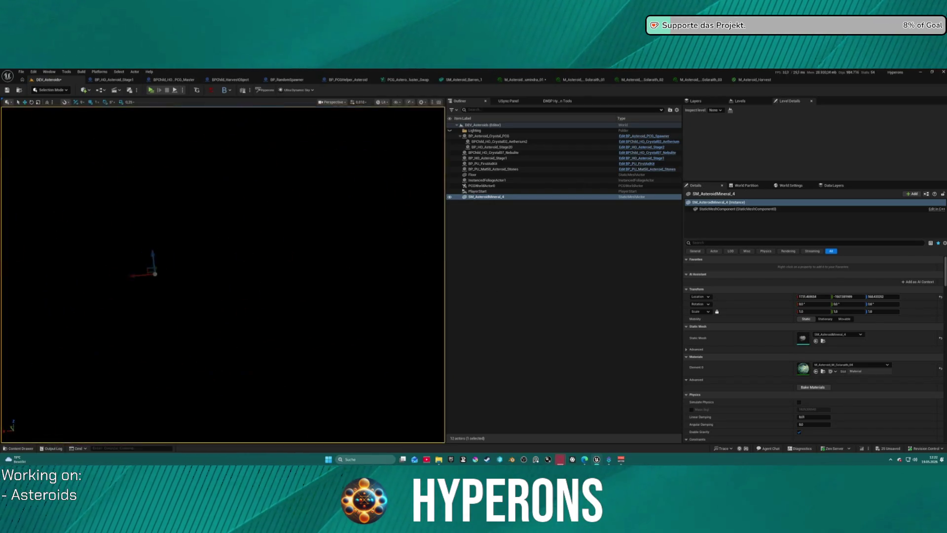
scroll(298, 198, up, 6)
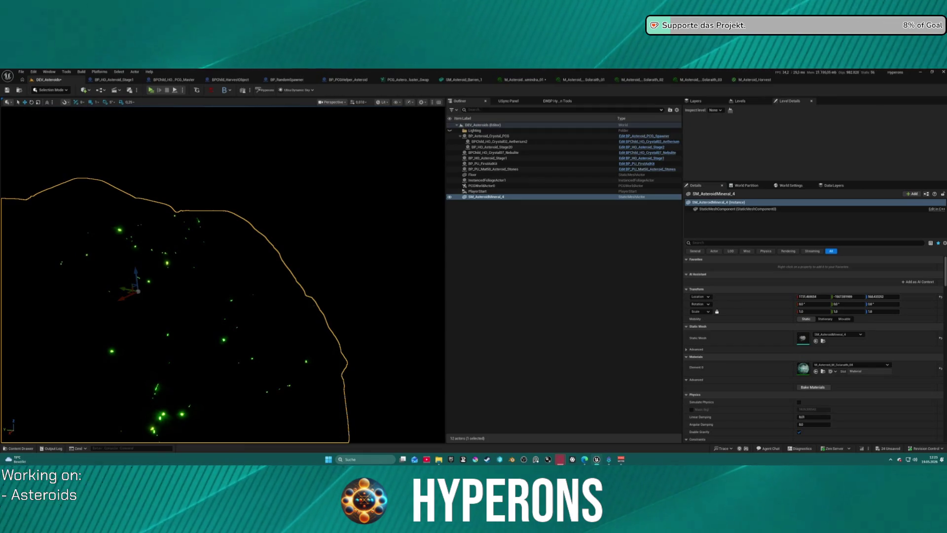
key(ctrl+shift+s)
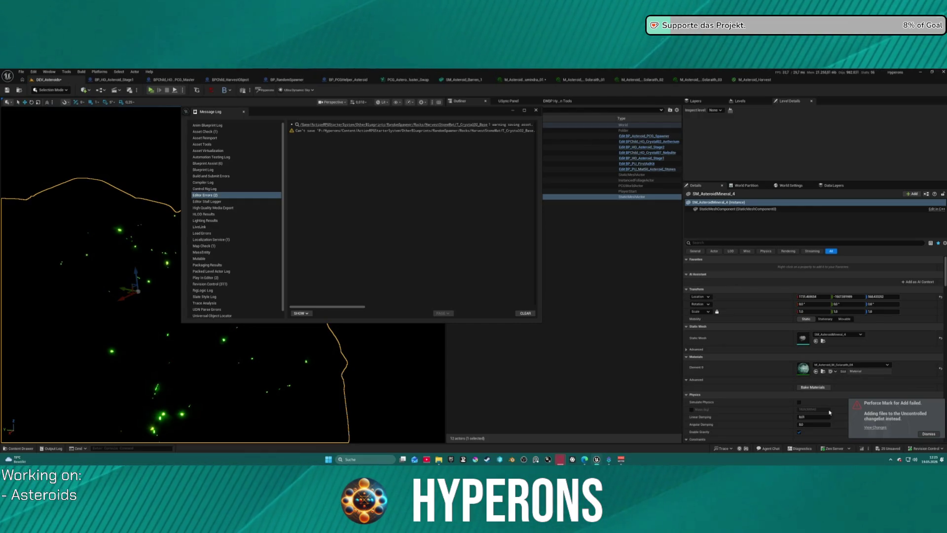
Step: Close the save-warning Message Log and bring up the HarvestStoneMat asset folder
click(536, 110)
key(ctrl+space)
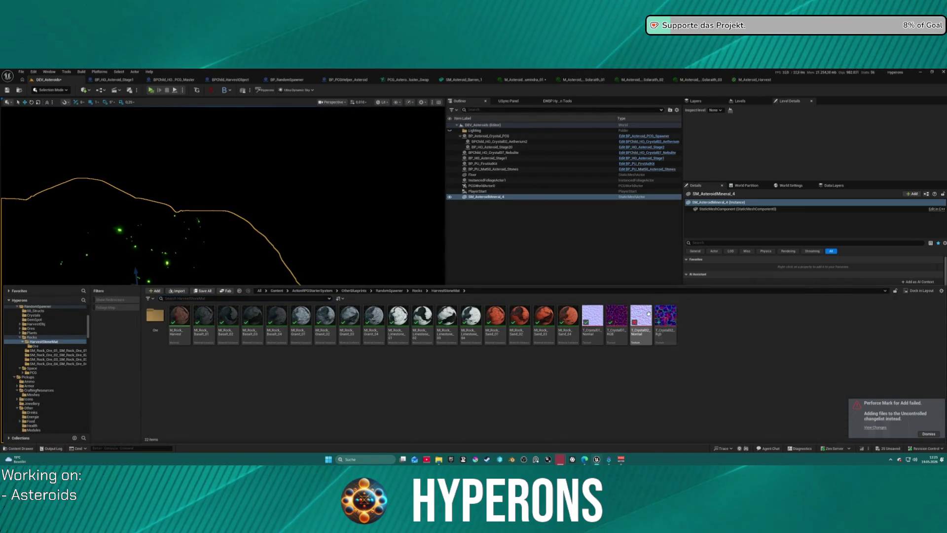
Step: Check T_Crystal02_Normal's options, dismiss the Perforce mark-for-add failure, and hide the Content Drawer
right_click(649, 314)
mouse_move(692, 360)
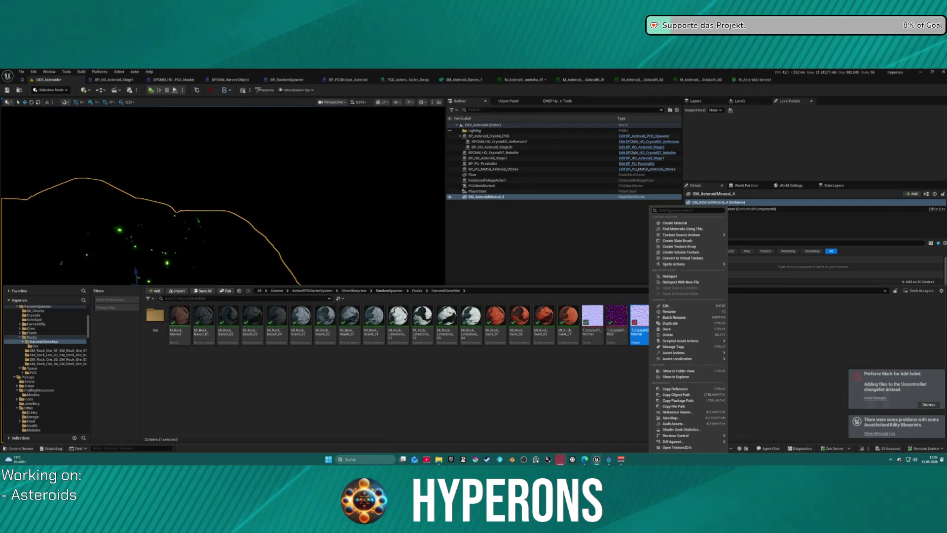
click(753, 343)
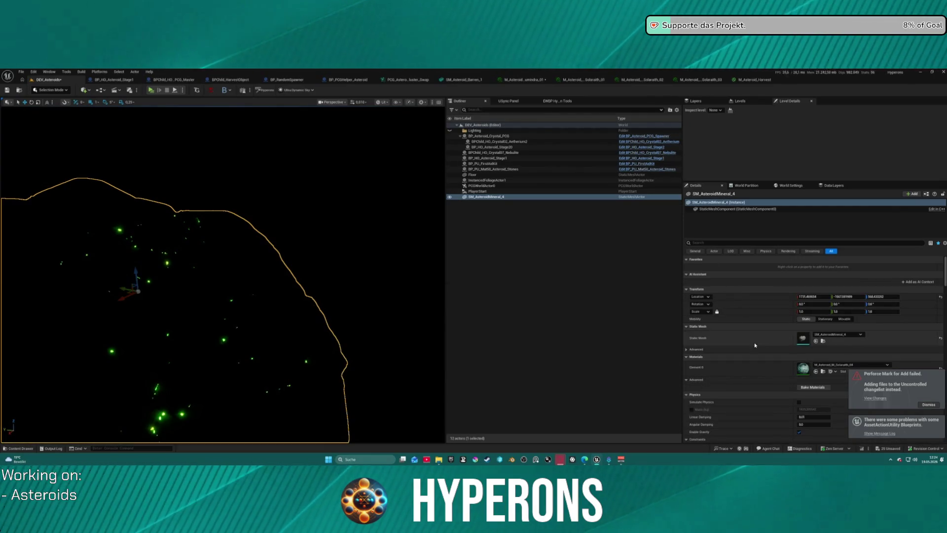
click(919, 409)
key(ctrl+space)
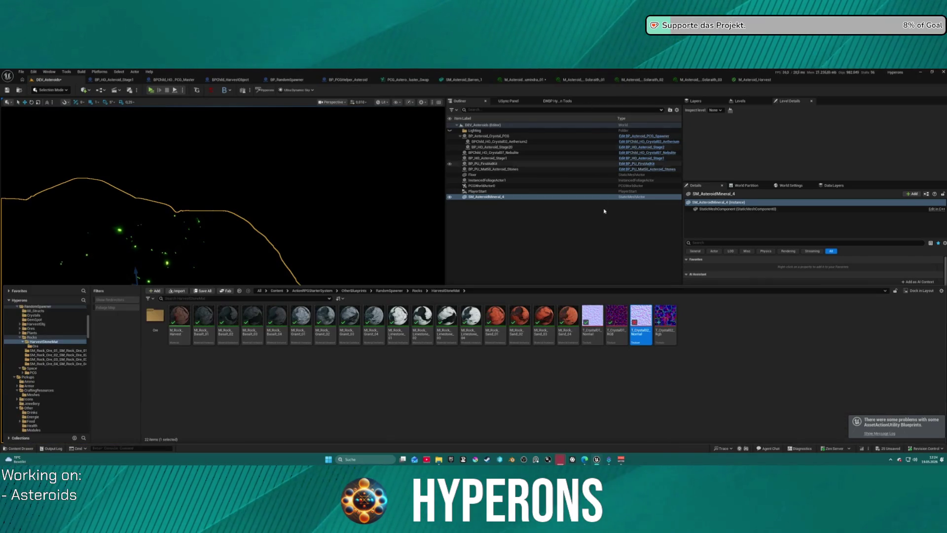
key(ctrl+space)
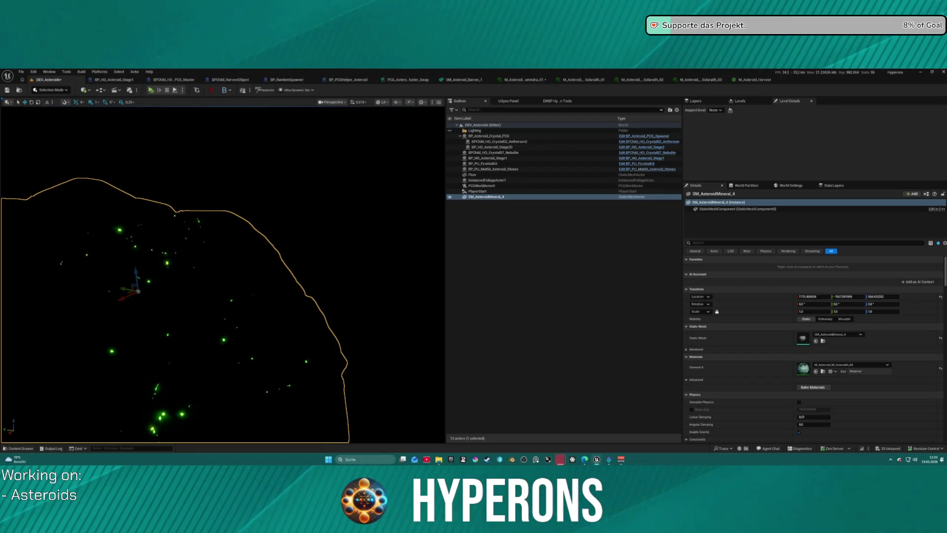
Step: Focus SM_AsteroidMineral_4 and zoom in until its lime-yellow veins fill the view
key(f)
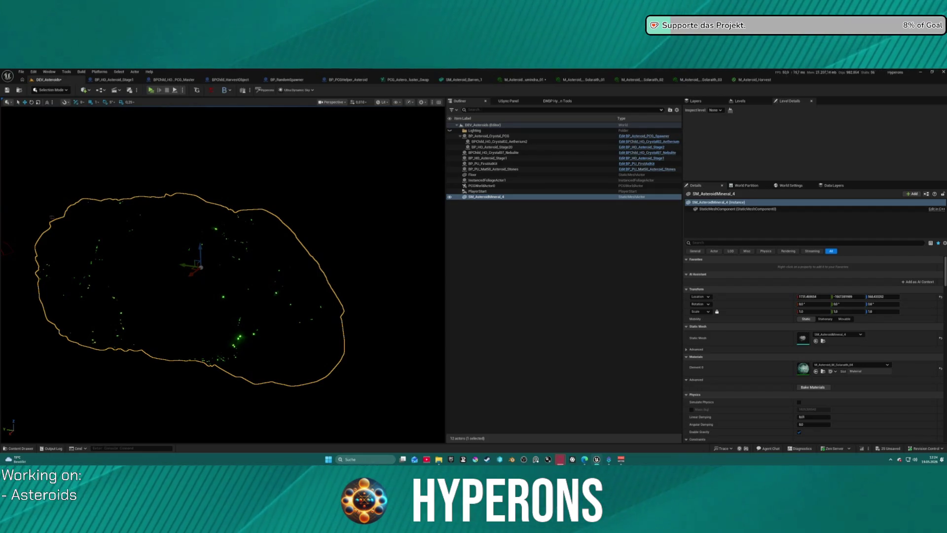
scroll(240, 273, up, 5)
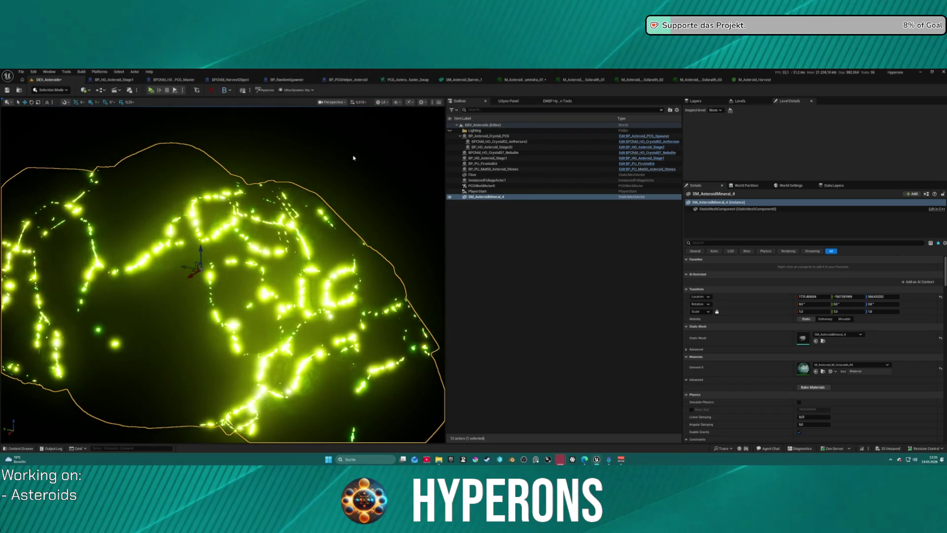
Step: Focus and orbit the glowing asteroid, open the Hyperons Editor Tool panel, then deselect it
key(f)
mouse_move(222, 276)
mouse_down()
mouse_move(340, 295)
mouse_move(353, 287)
mouse_up()
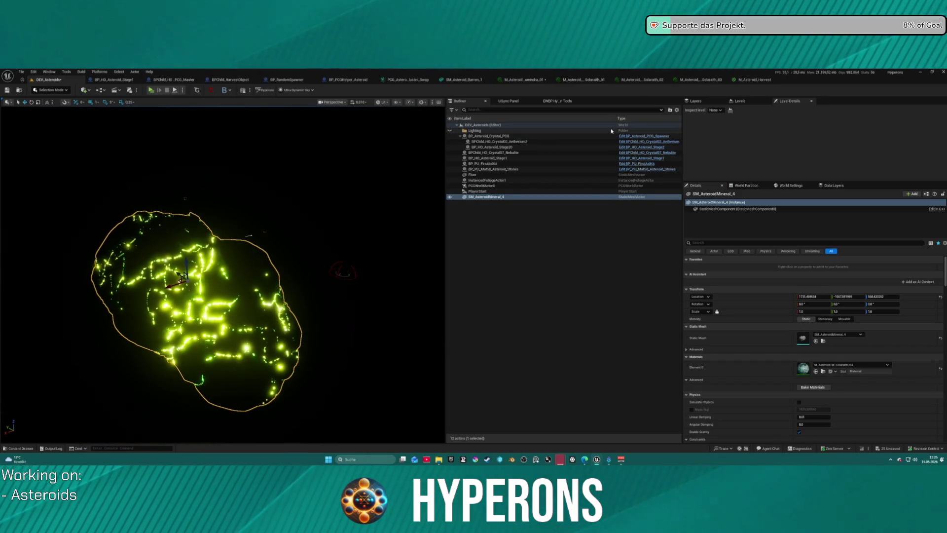
click(556, 101)
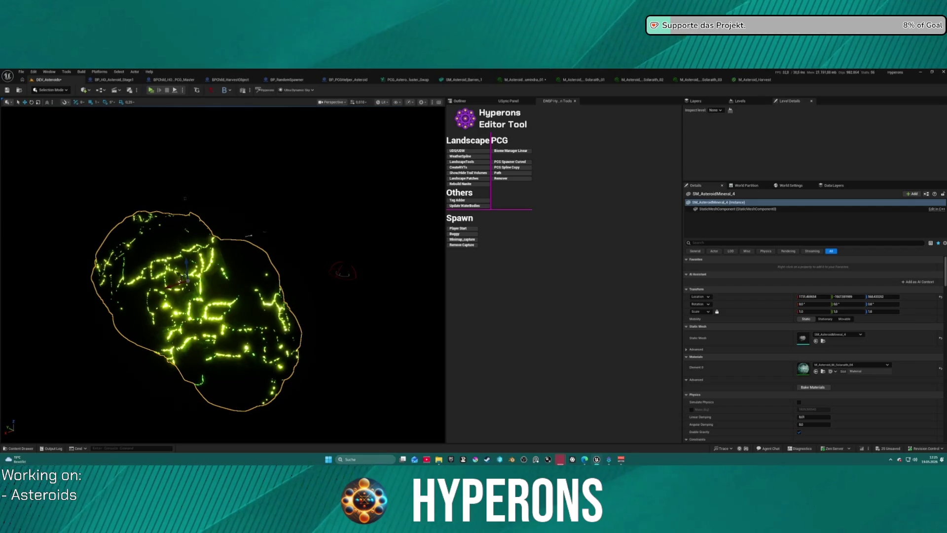
click(422, 151)
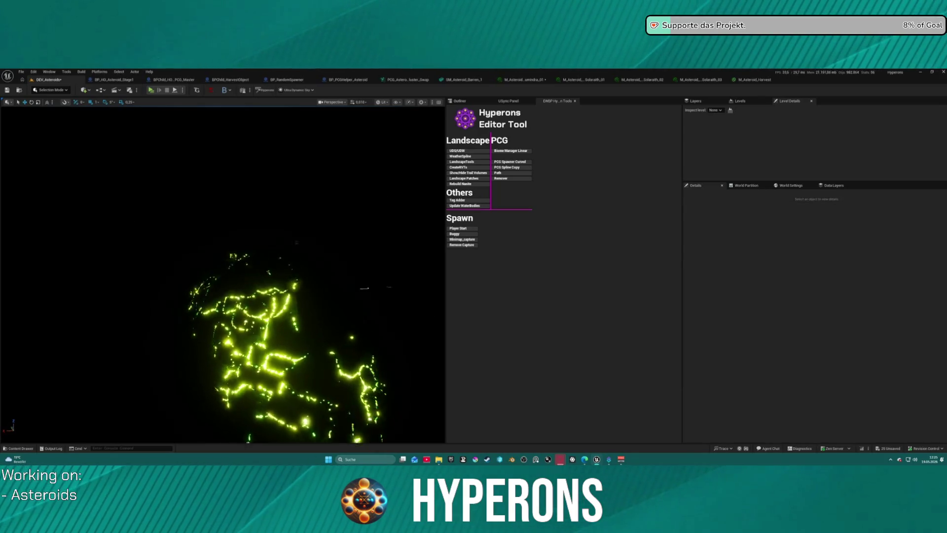
Step: Fly to the asteroid, glance at the Solarath_02 material, then switch to daylight with UDS/UDW
key(w)
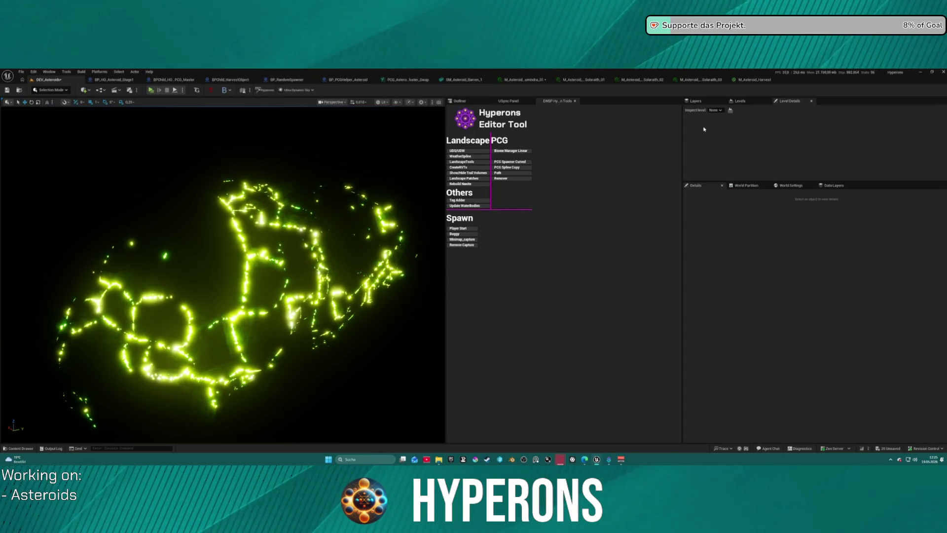
click(641, 80)
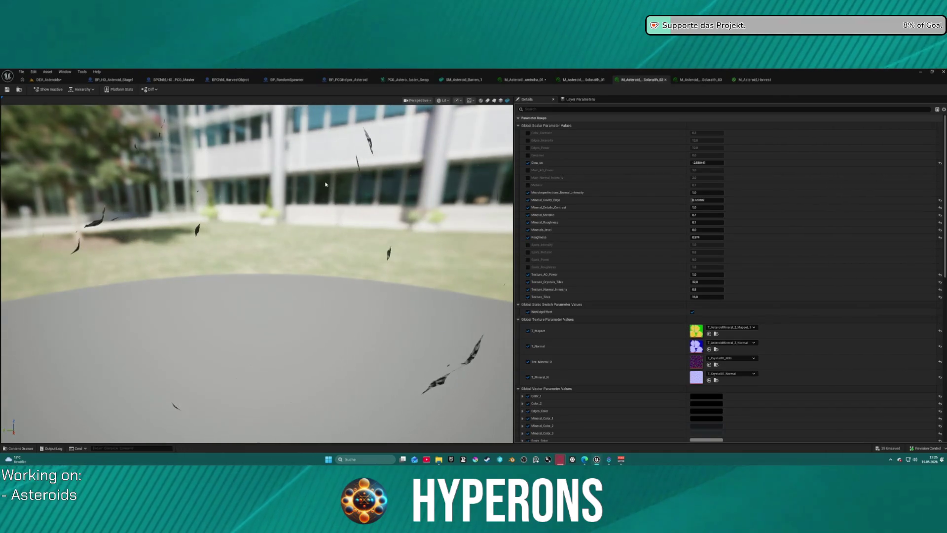
key(ctrl+Tab)
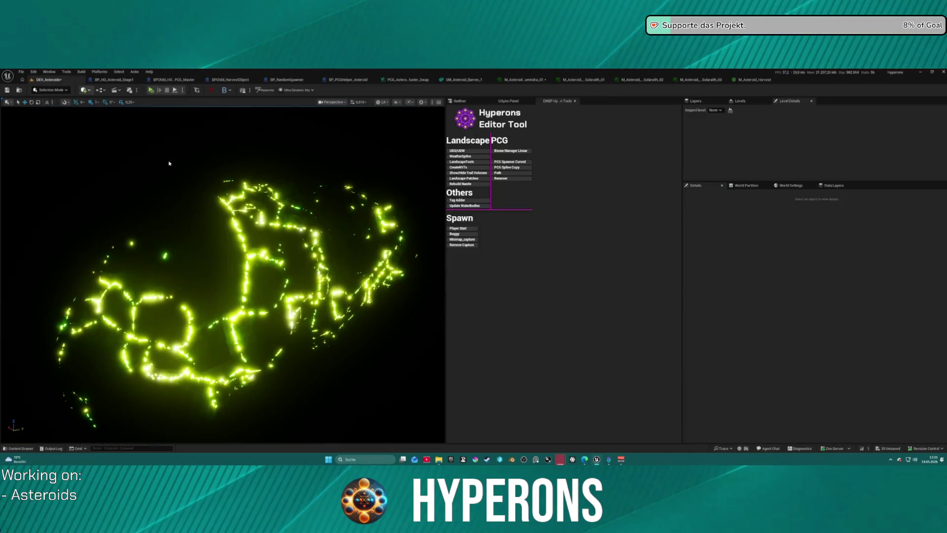
key(ctrl+space)
key(ctrl+space)
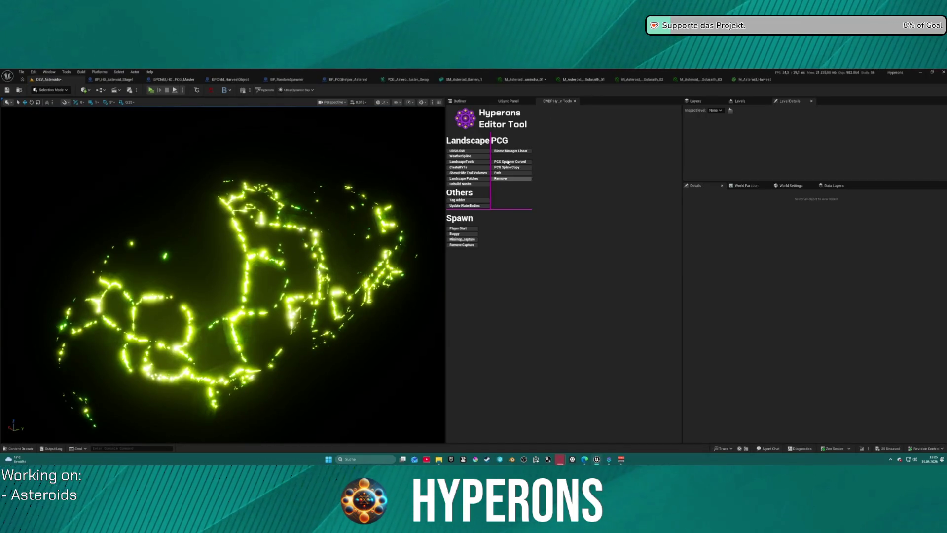
click(471, 152)
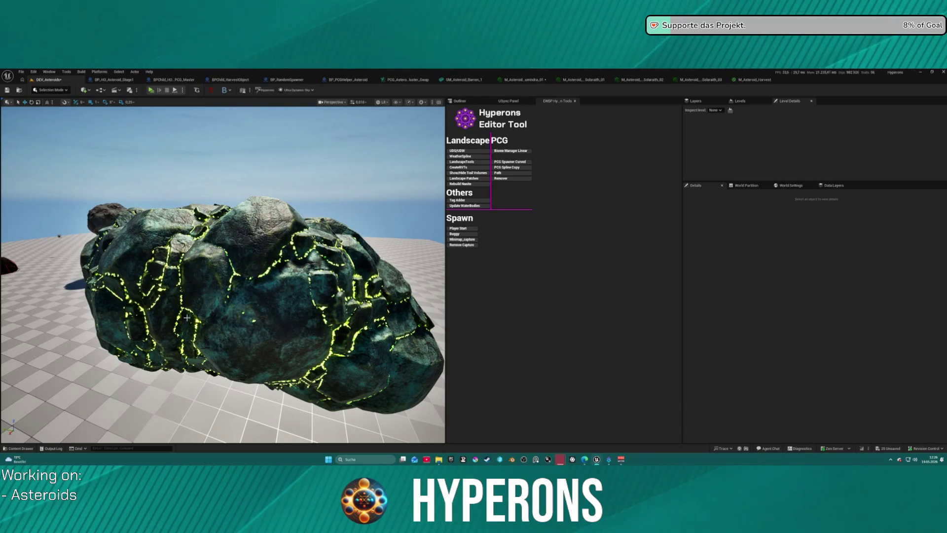
Step: Browse the Content Drawer to SpaceObjects > Asteroids > Static_Meshes
key(ctrl+space)
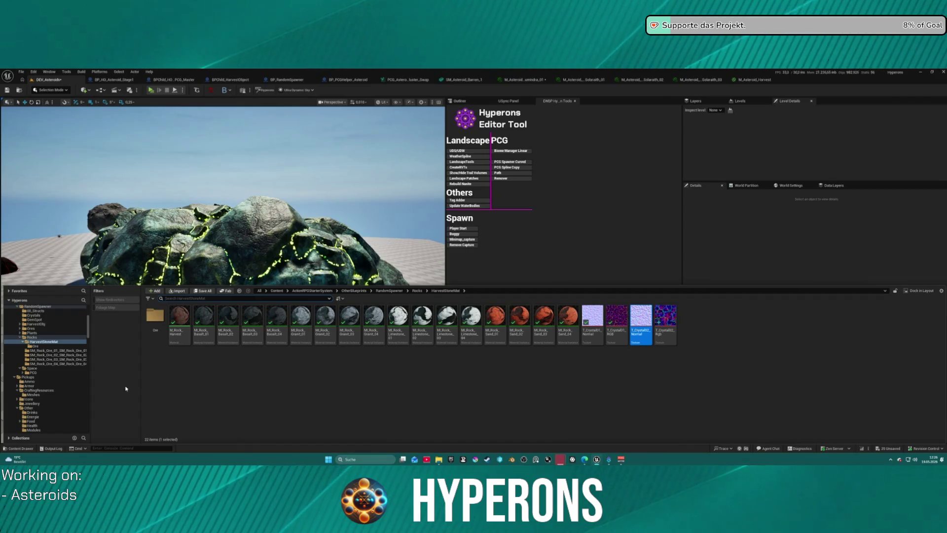
scroll(54, 385, down, 10)
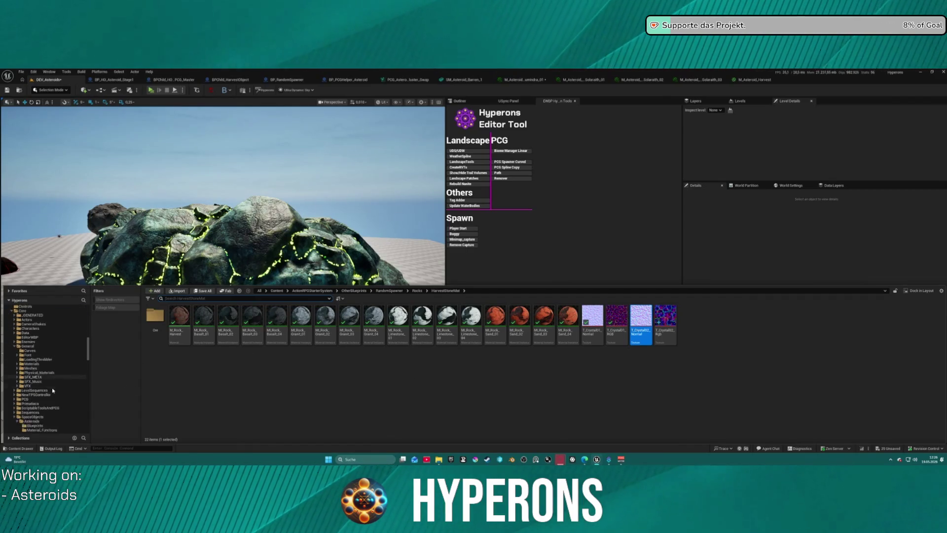
scroll(59, 380, up, 2)
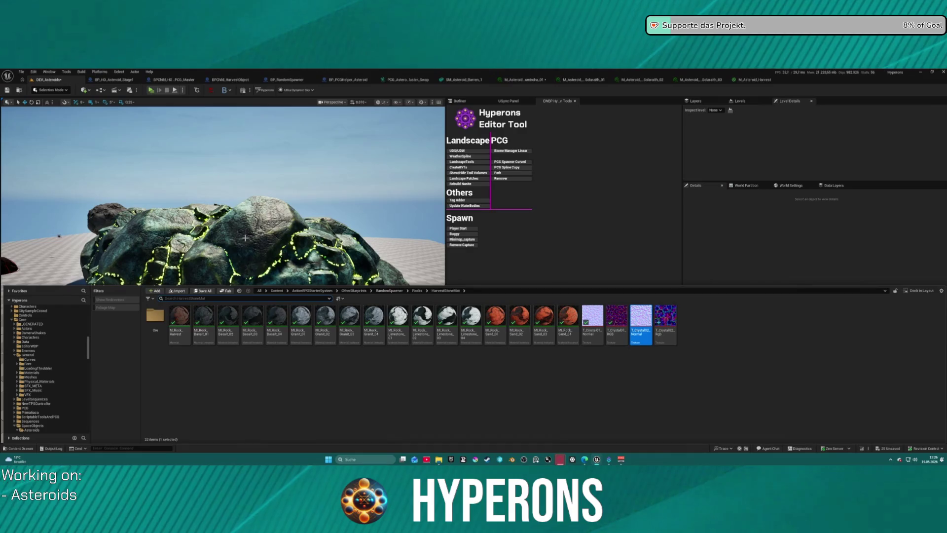
scroll(52, 403, down, 5)
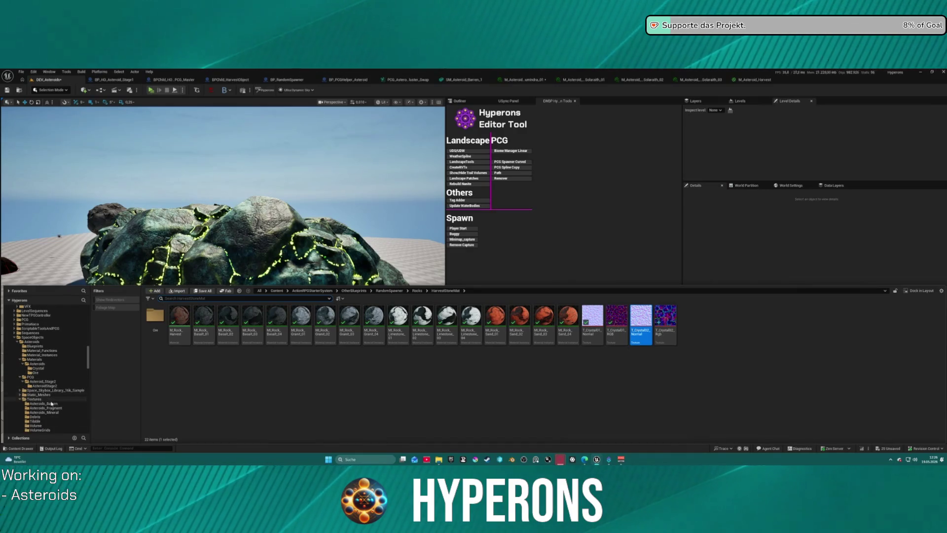
click(51, 403)
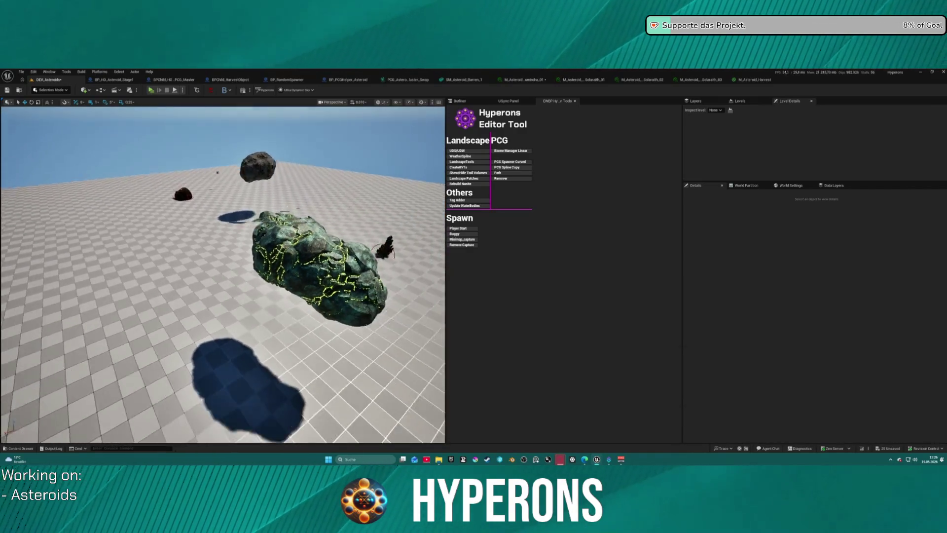
Step: Place SM_AsteroidMineral_3, _2 and _1 around the veined asteroid, undoing one misplaced small rock
key(ctrl+space)
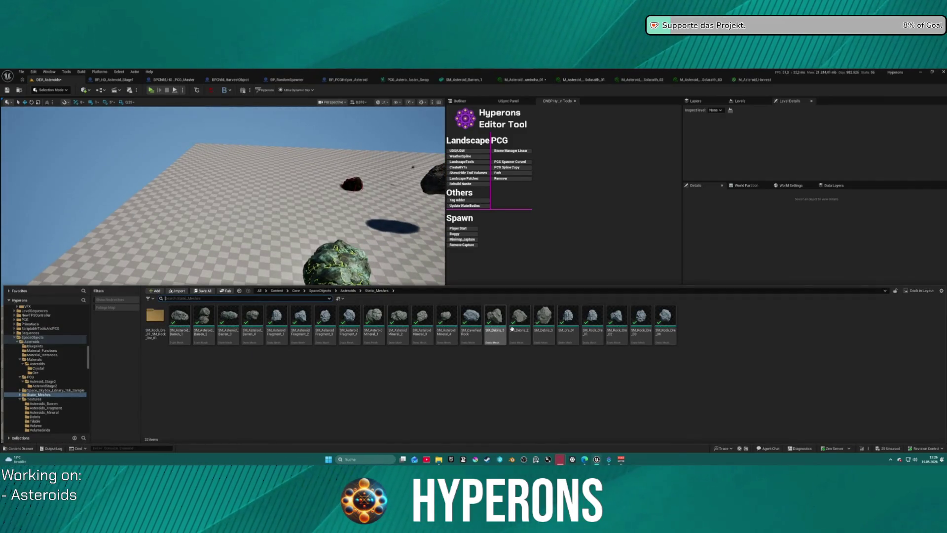
mouse_move(449, 307)
mouse_down()
mouse_move(286, 266)
mouse_move(296, 271)
mouse_move(251, 282)
mouse_up()
key(ctrl+z)
key(ctrl+space)
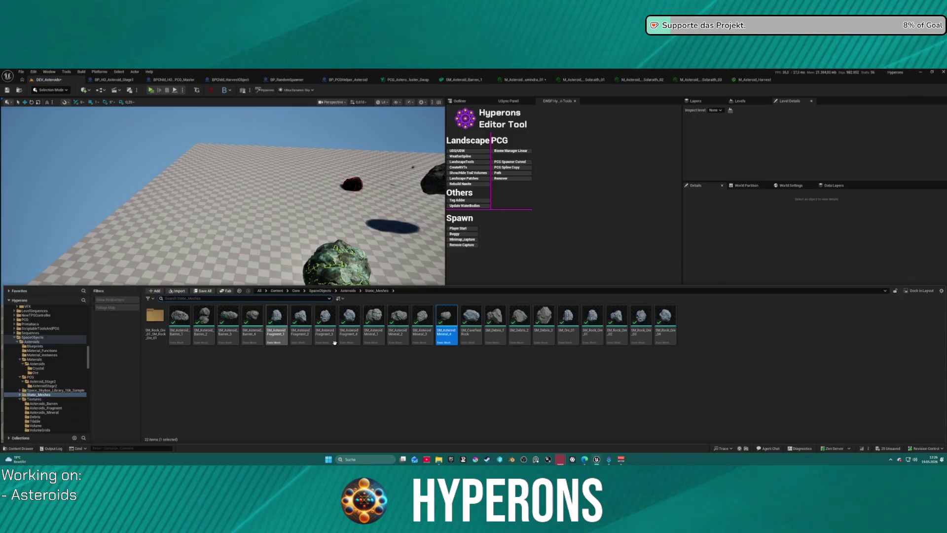
mouse_move(446, 331)
mouse_down()
mouse_move(276, 285)
mouse_move(248, 288)
mouse_move(241, 336)
mouse_move(252, 259)
mouse_up()
key(ctrl+space)
mouse_move(388, 322)
mouse_down()
mouse_move(146, 316)
mouse_move(126, 247)
mouse_up()
key(ctrl+space)
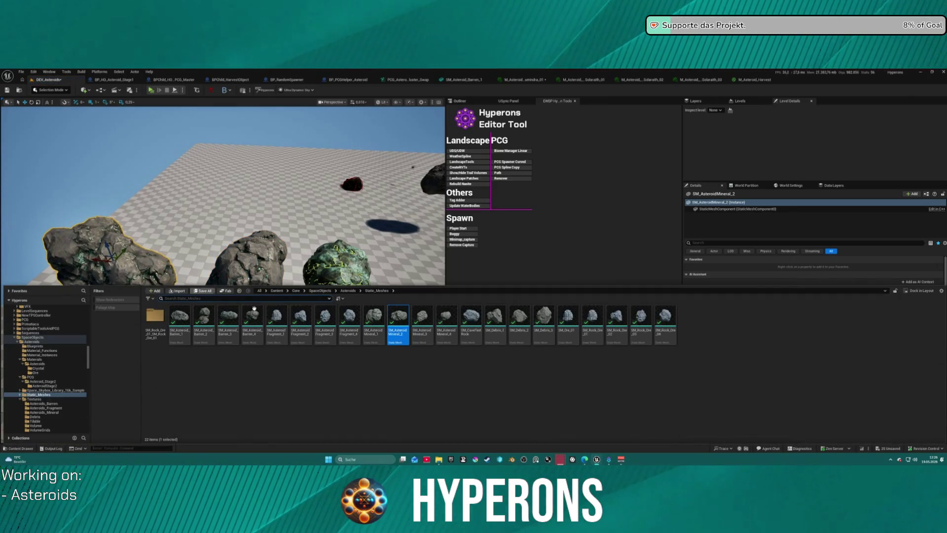
mouse_move(374, 318)
mouse_down()
mouse_move(153, 207)
mouse_move(170, 251)
mouse_move(178, 253)
mouse_move(155, 176)
mouse_up()
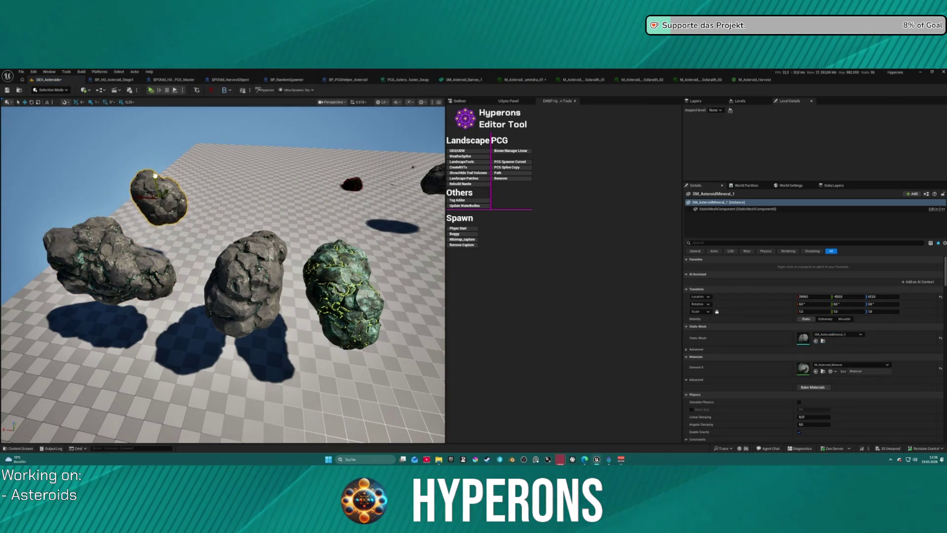
Step: Select the middle rock and bring up the M_Asteroid_M_Solarath_03 material instance
click(247, 281)
key(ctrl+z)
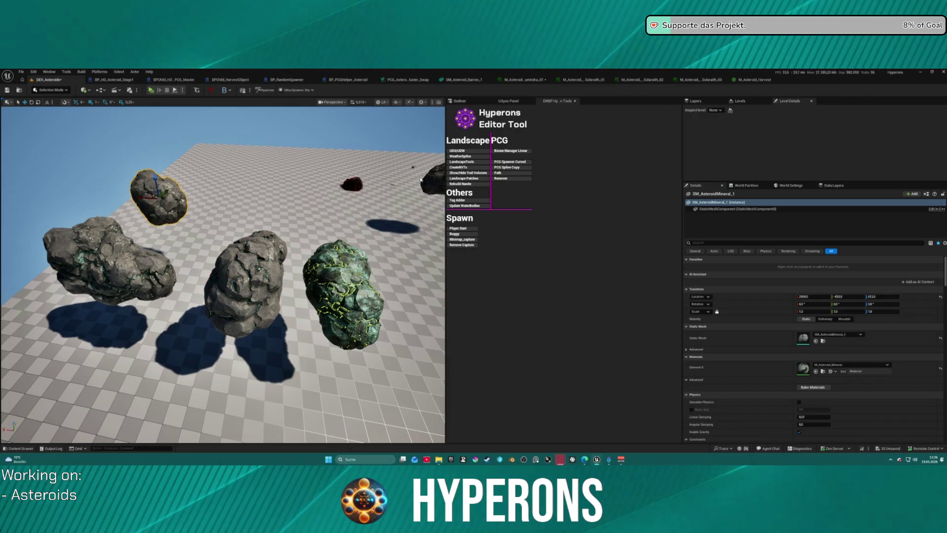
key(ctrl+y)
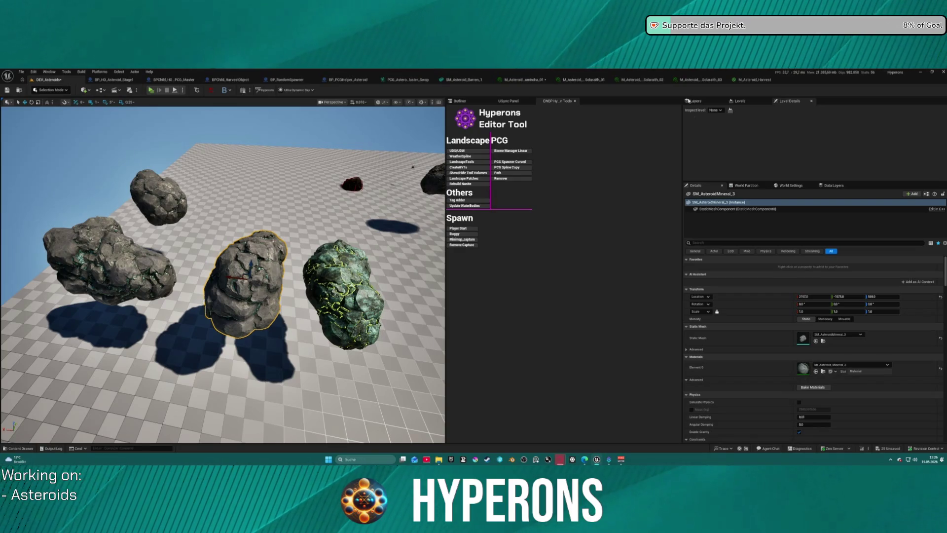
click(704, 79)
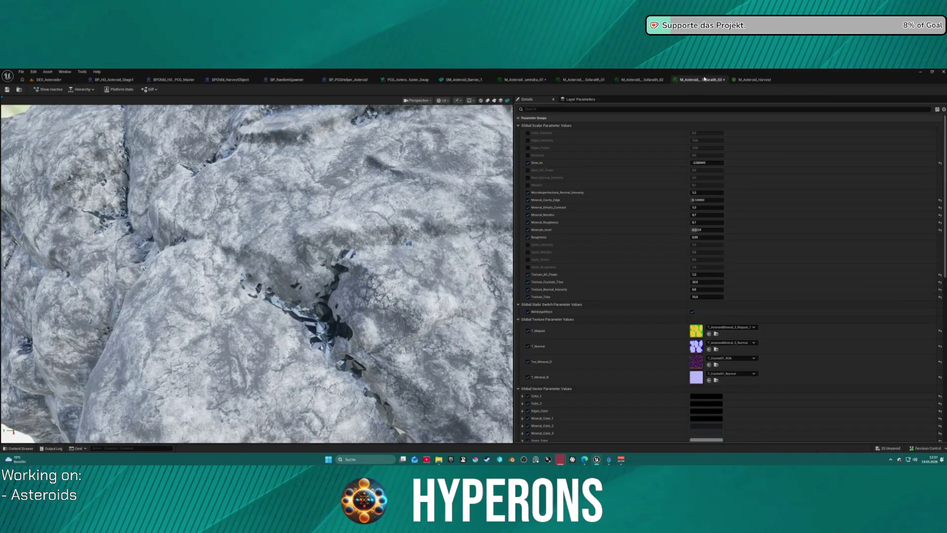
Step: Back in DEV_Asteroids, give the middle and left rocks the M_Asteroid_M_Solarath_03 material
click(19, 89)
click(48, 80)
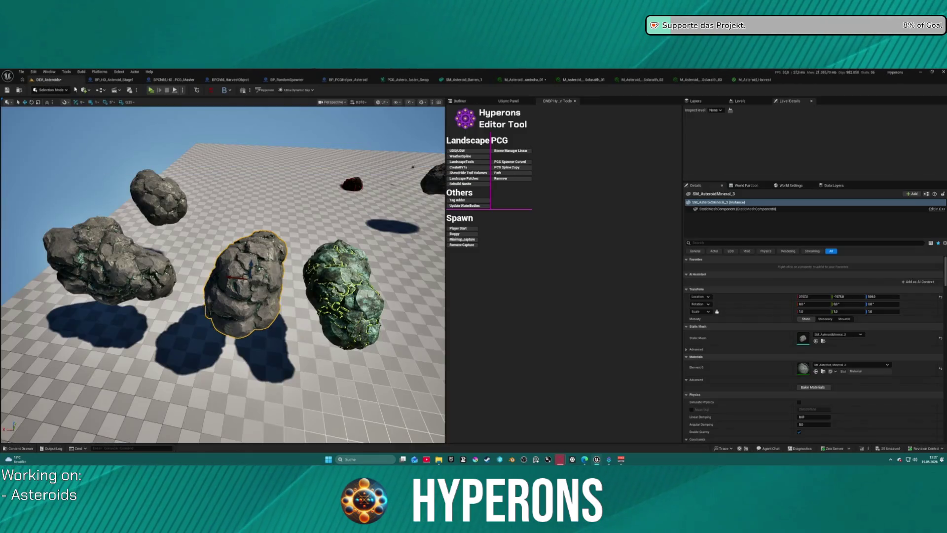
click(817, 372)
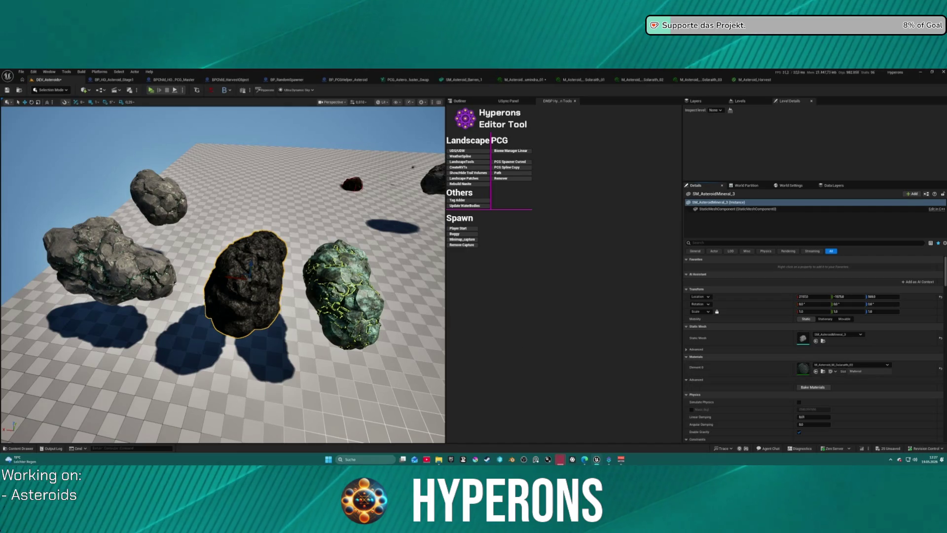
ctrl+click(126, 270)
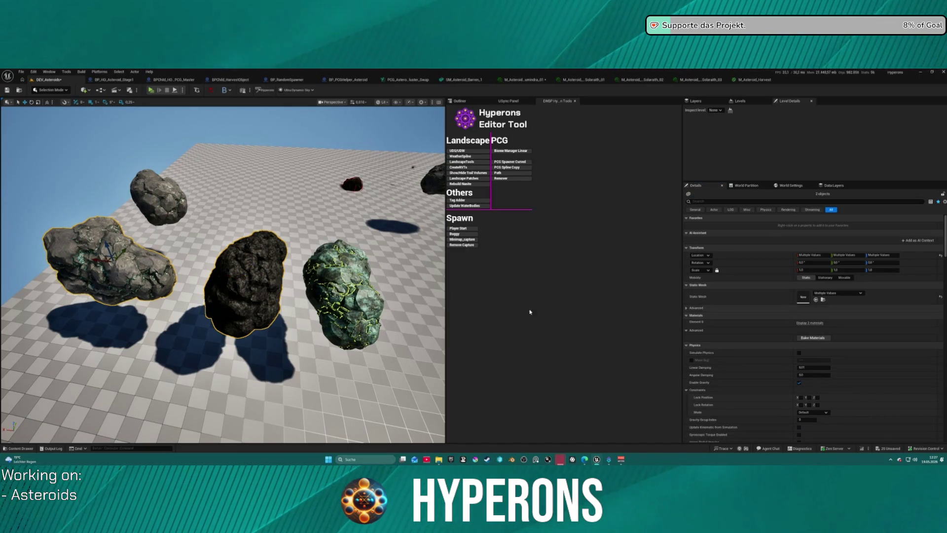
ctrl+click(236, 277)
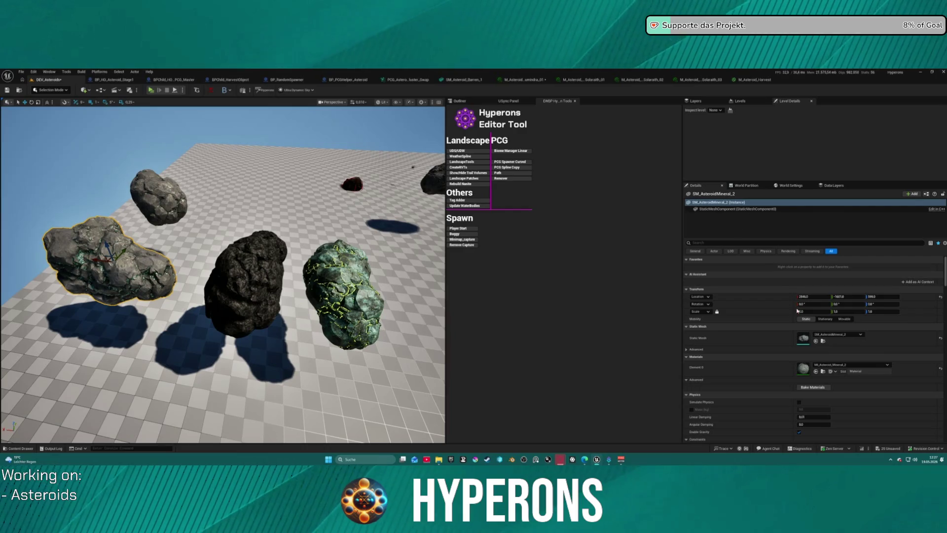
click(816, 371)
click(851, 365)
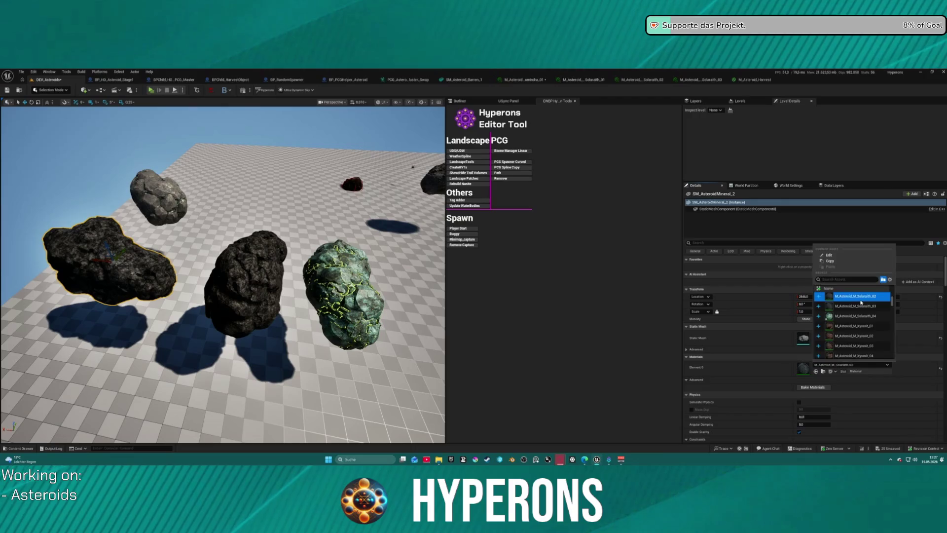
key(Escape)
Step: Assign M_Asteroid_M_Solarath_01 to the small upper-left asteroid, then return to the Solarath_03 instance
click(158, 197)
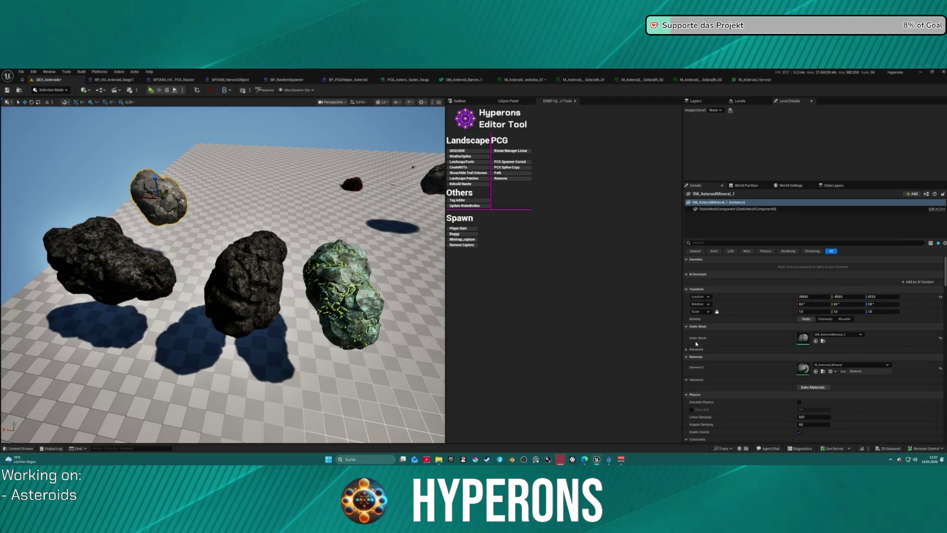
click(816, 371)
click(851, 365)
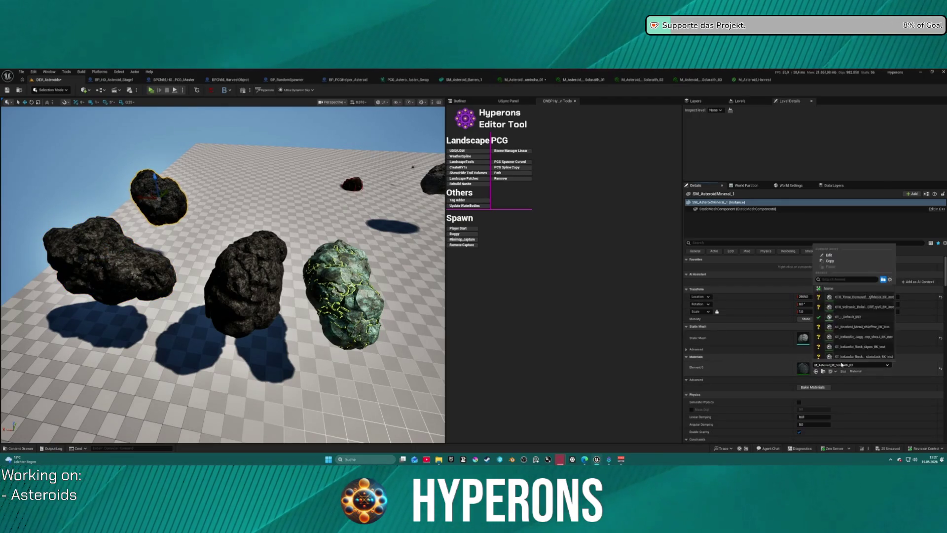
scroll(851, 328, up, 2)
click(850, 304)
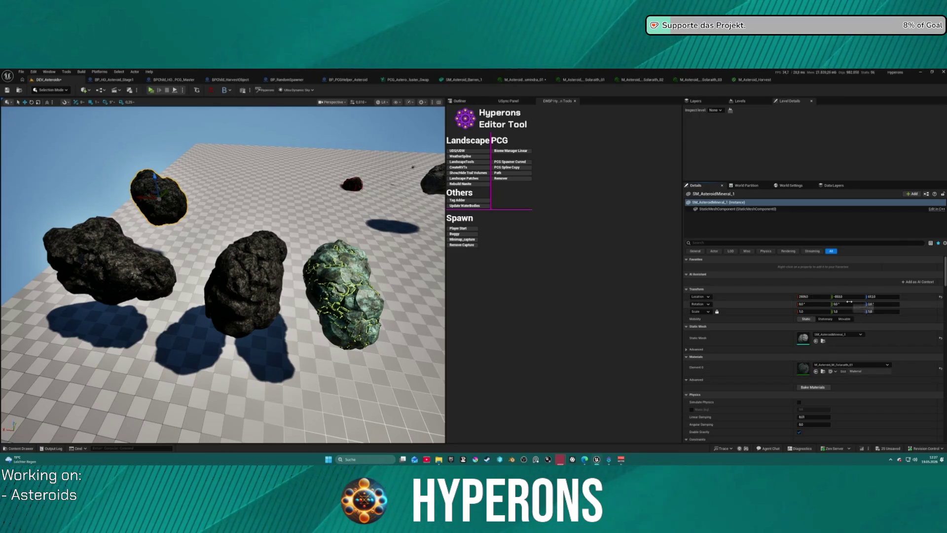
scroll(222, 276, up, 5)
scroll(222, 277, up, 4)
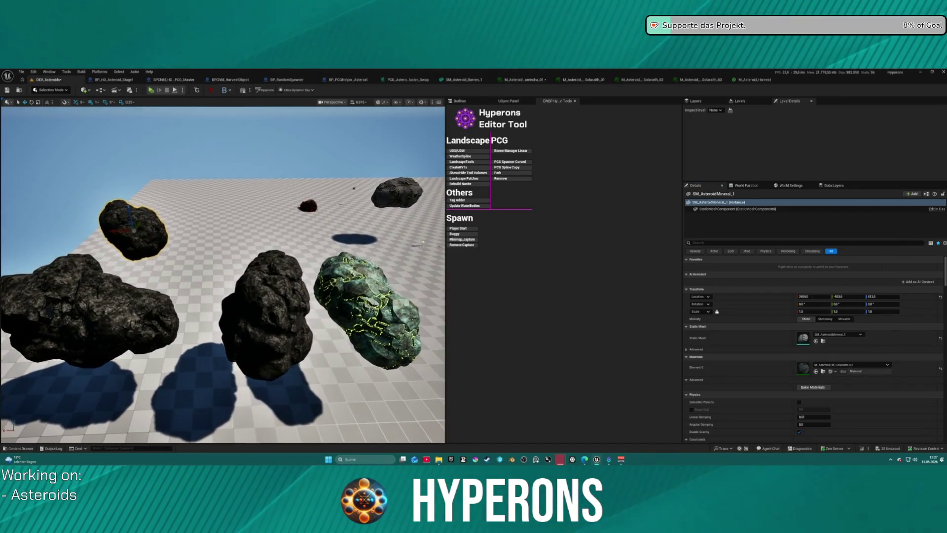
click(713, 80)
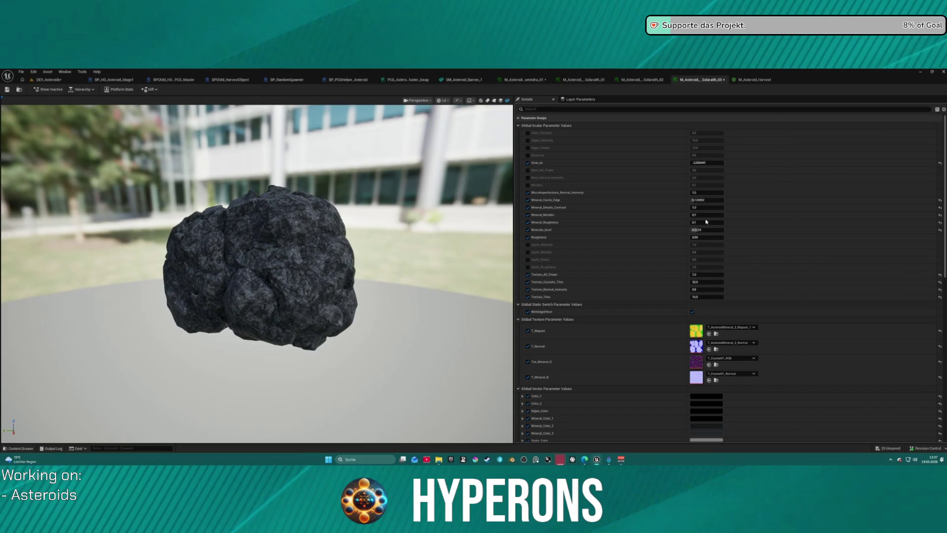
Step: Paste the Solarath_03 crystal parameters, including yellow and cyan colours, into the Solarath_02 instance
scroll(602, 318, down, 3)
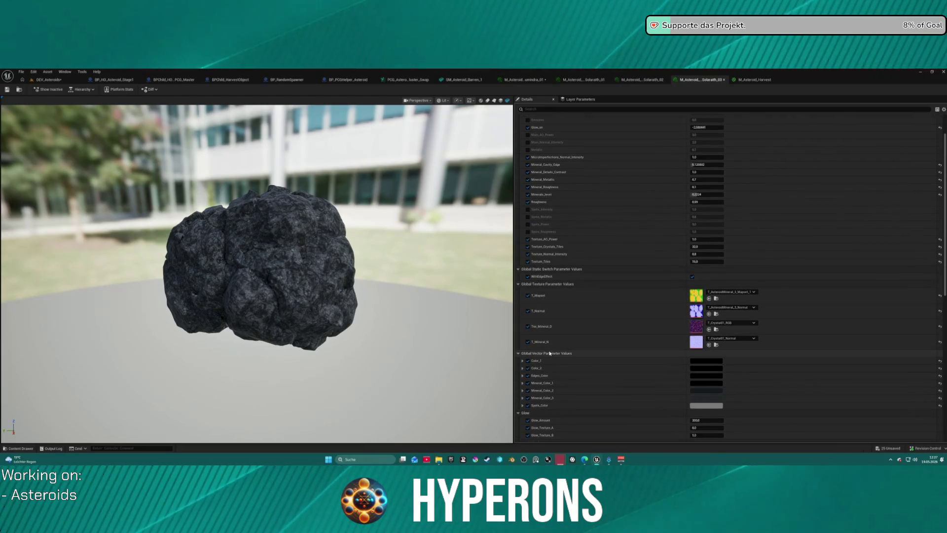
scroll(621, 195, up, 3)
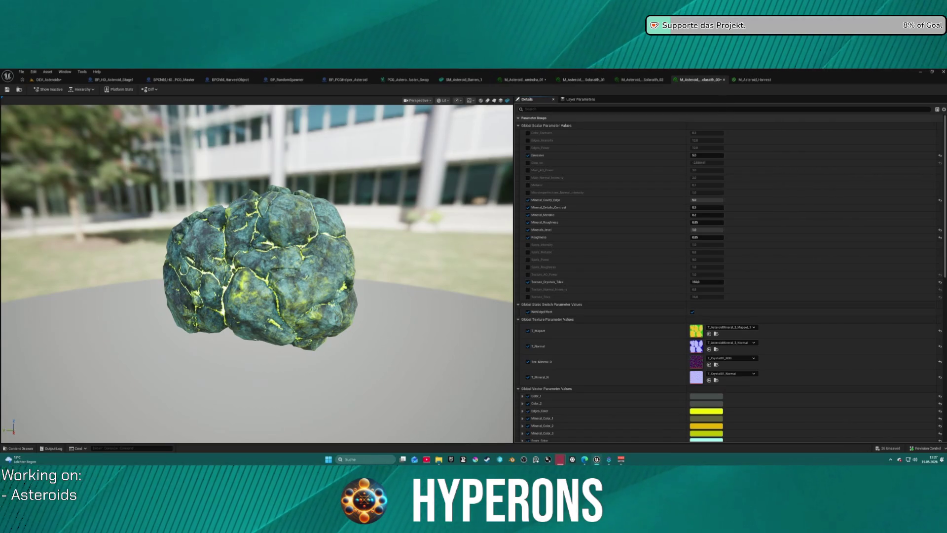
click(642, 79)
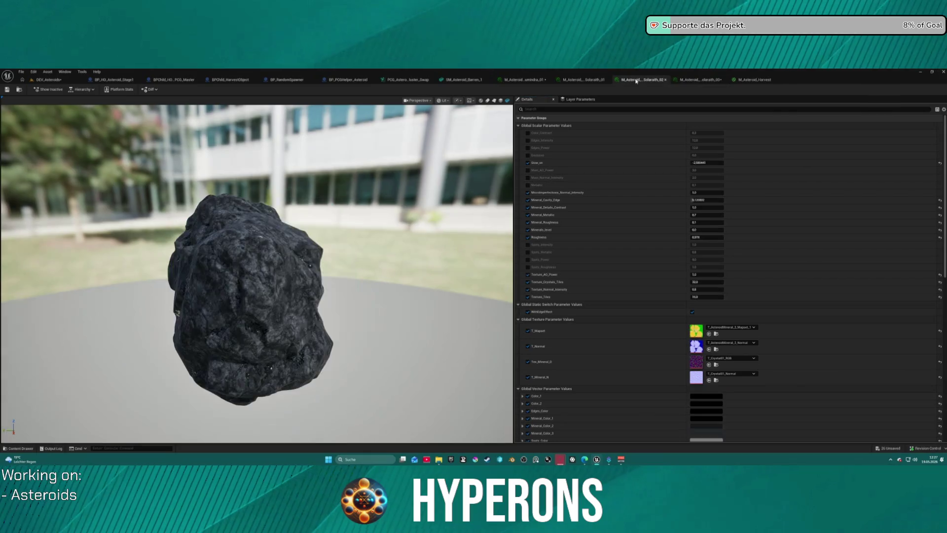
key(ctrl+v)
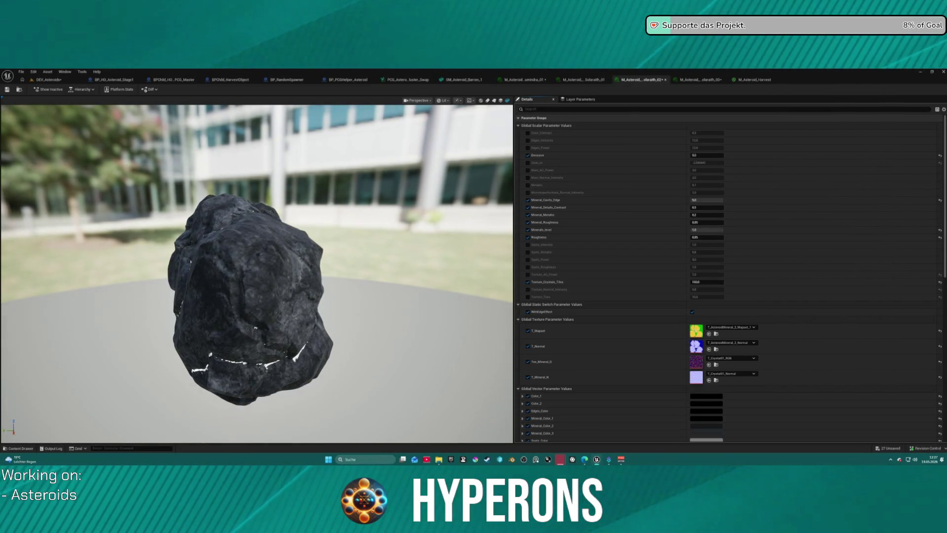
scroll(626, 355, down, 3)
scroll(626, 355, down, 1)
key(ctrl+v)
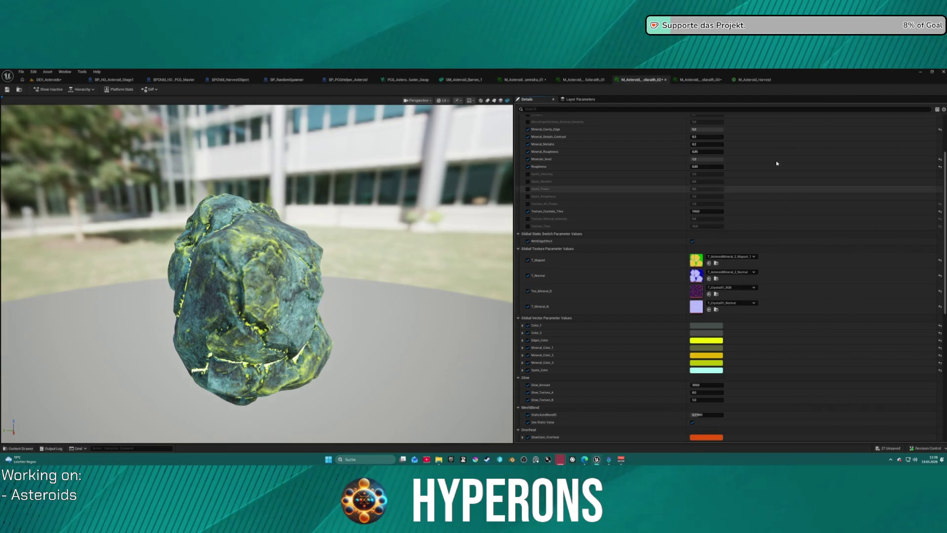
Step: Paste the same colours and scalar values, with emissive on, into Solarath_01, then return to the level
click(572, 79)
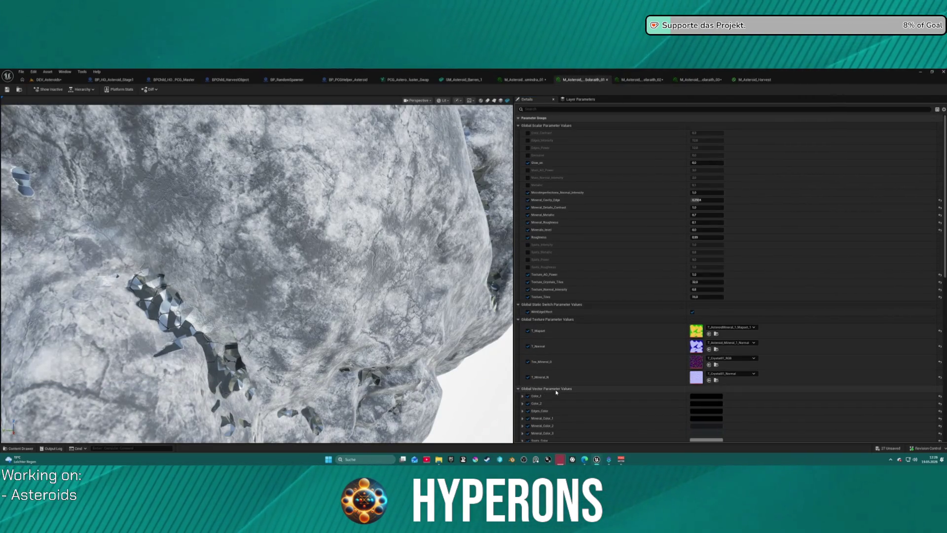
key(ctrl+v)
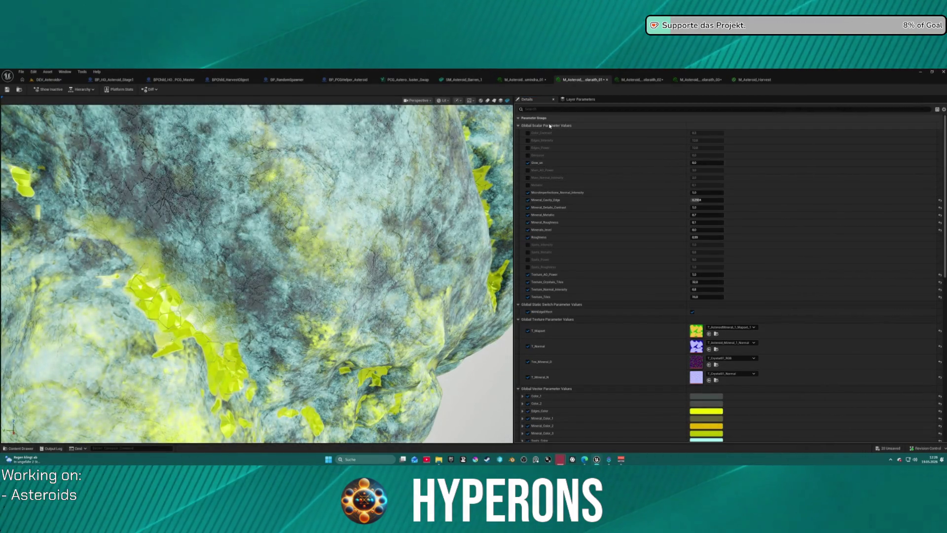
key(ctrl+v)
scroll(287, 197, down, 10)
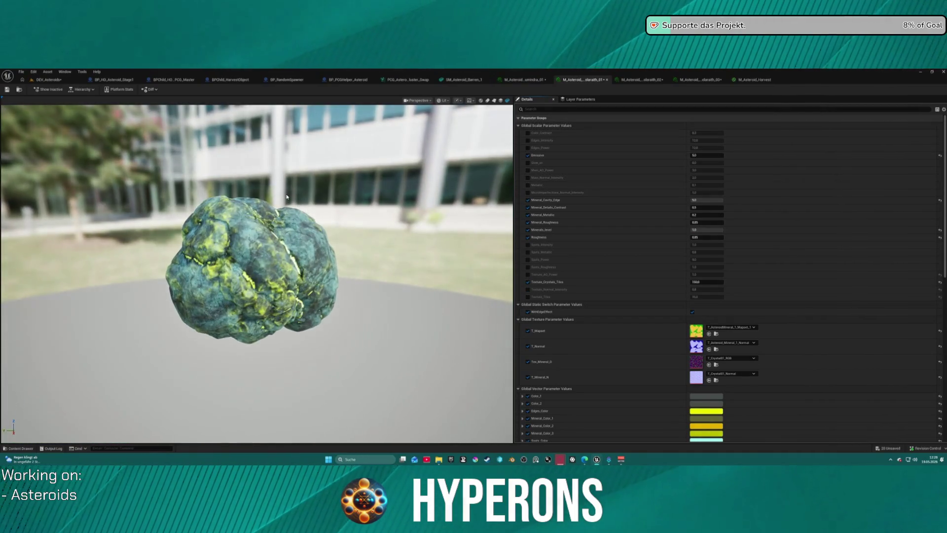
click(46, 79)
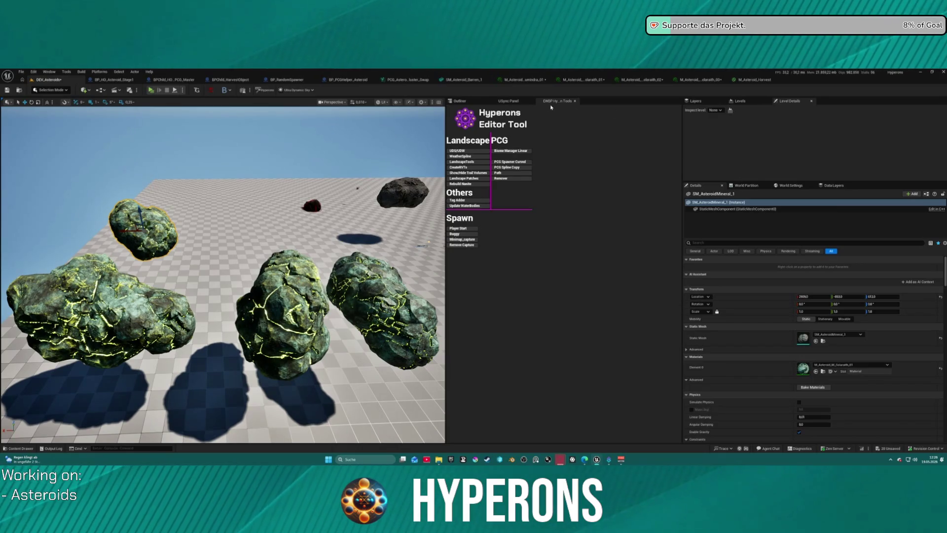
Step: Delete the Ultra_Dynamic_Sky and Ultra_Dynamic_Weather actors via the Outliner
click(471, 102)
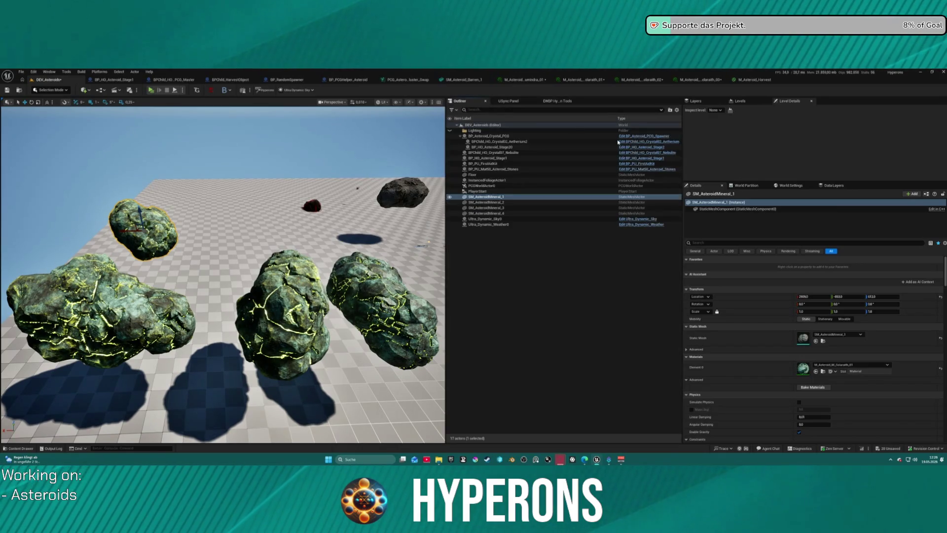
click(496, 219)
shift+click(498, 225)
key(Delete)
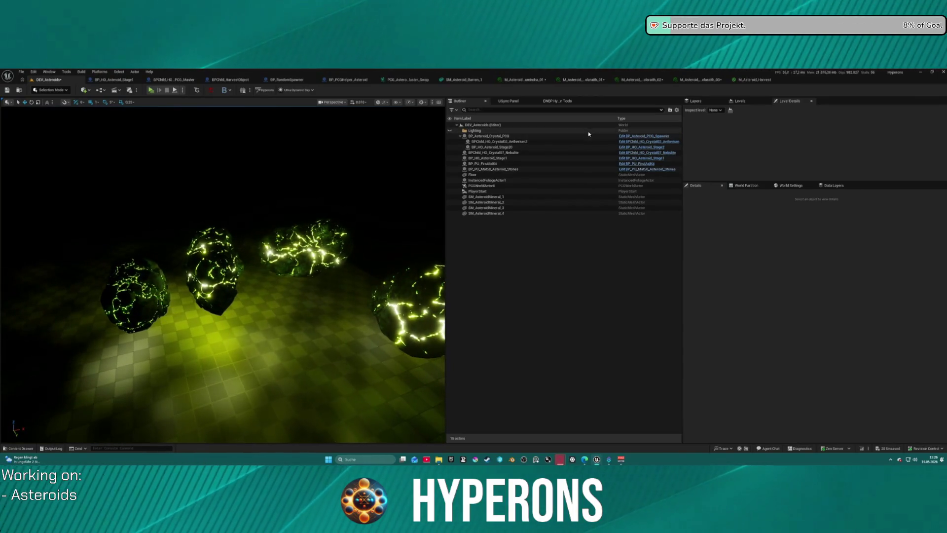
key(ctrl+space)
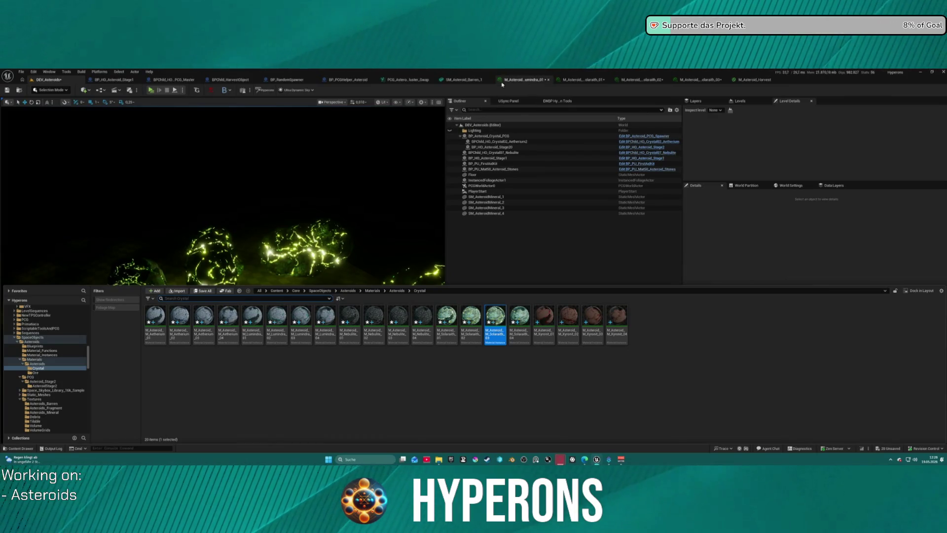
Step: Hide the Content Drawer and fly the camera close past the glowing asteroids
key(ctrl+space)
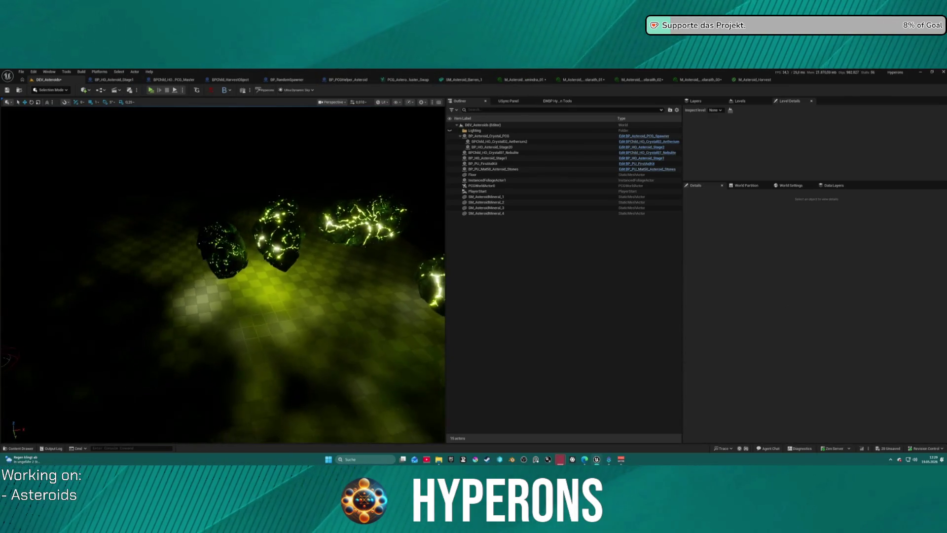
mouse_move(207, 435)
mouse_down()
mouse_move(425, 232)
mouse_move(306, 251)
mouse_up()
key(d)
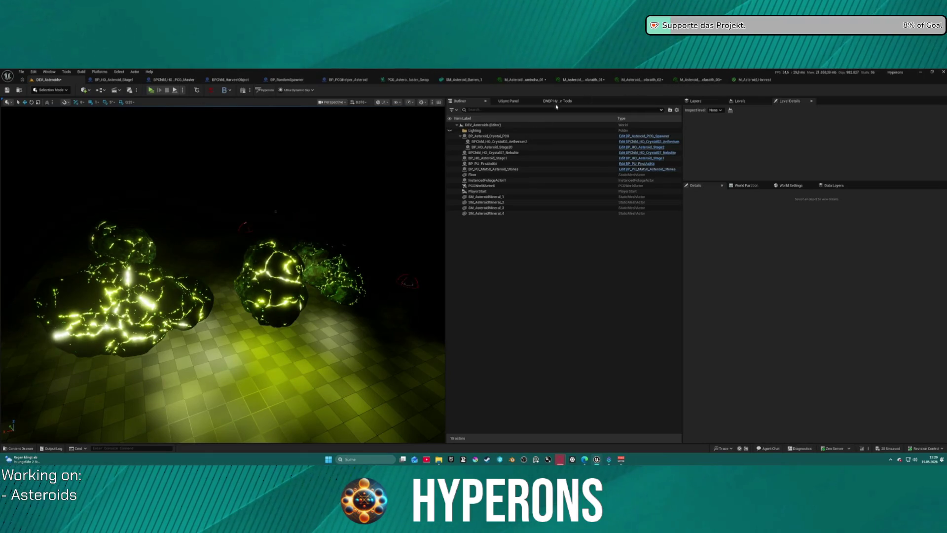
Step: Select all four SM_AsteroidMineral asteroids, frame them with F, and orbit in for a close view
click(487, 213)
shift+click(487, 197)
key(f)
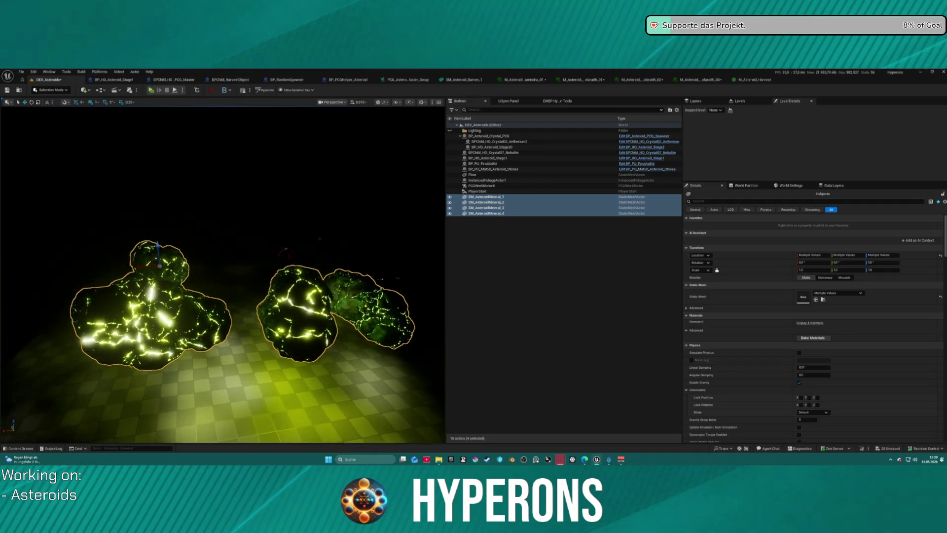
scroll(222, 274, down, 10)
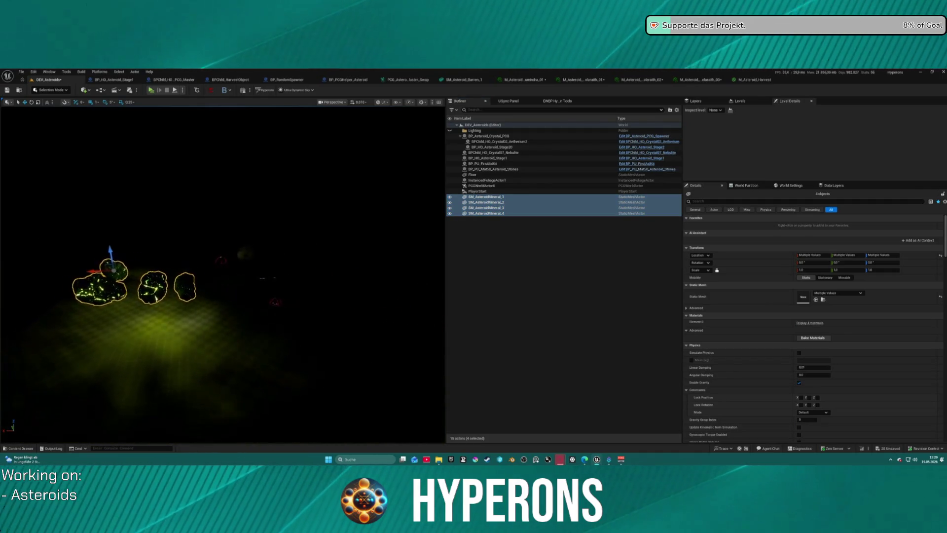
scroll(222, 273, down, 3)
scroll(222, 274, up, 10)
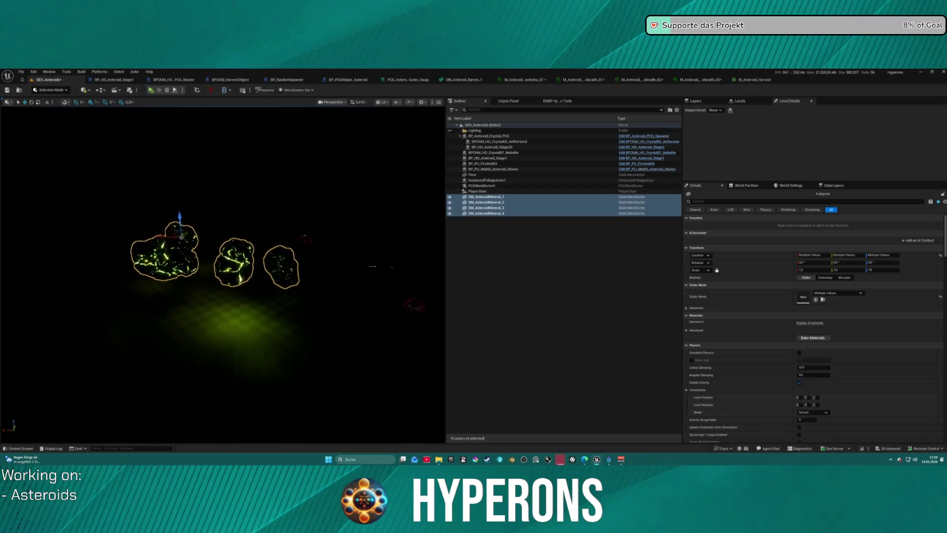
mouse_move(426, 288)
mouse_down()
mouse_move(336, 288)
mouse_move(343, 230)
mouse_up()
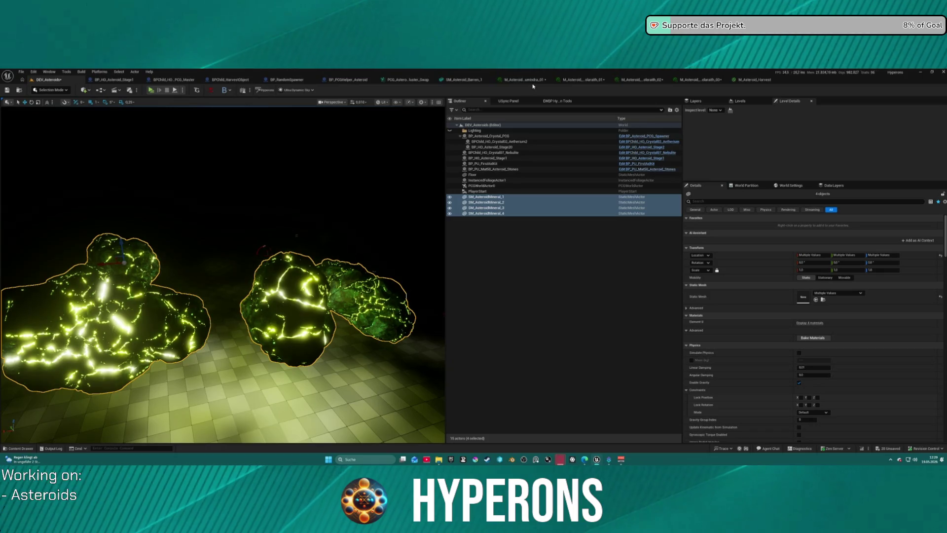
click(700, 81)
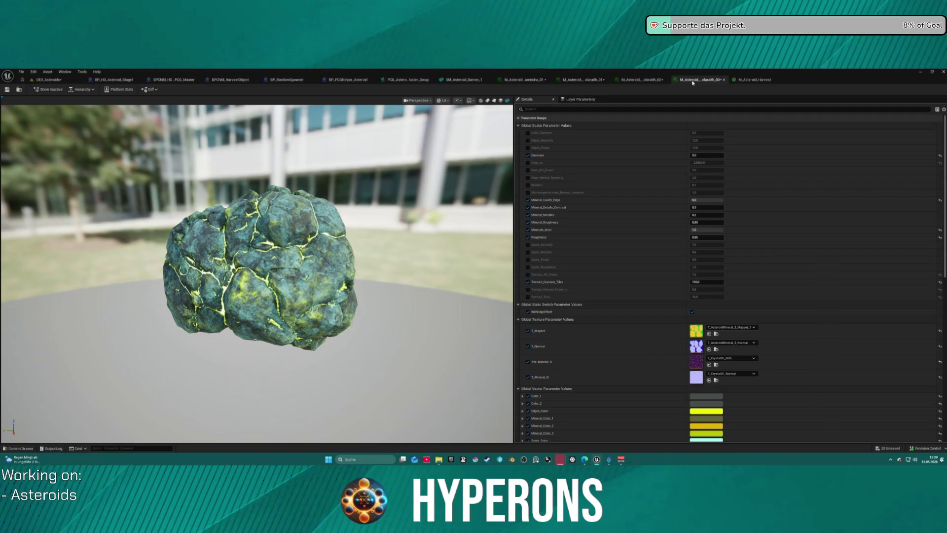
Step: Close the Solarath_03, _02 and _01 material editor tabs and go back to DEV_Asteroids
click(724, 80)
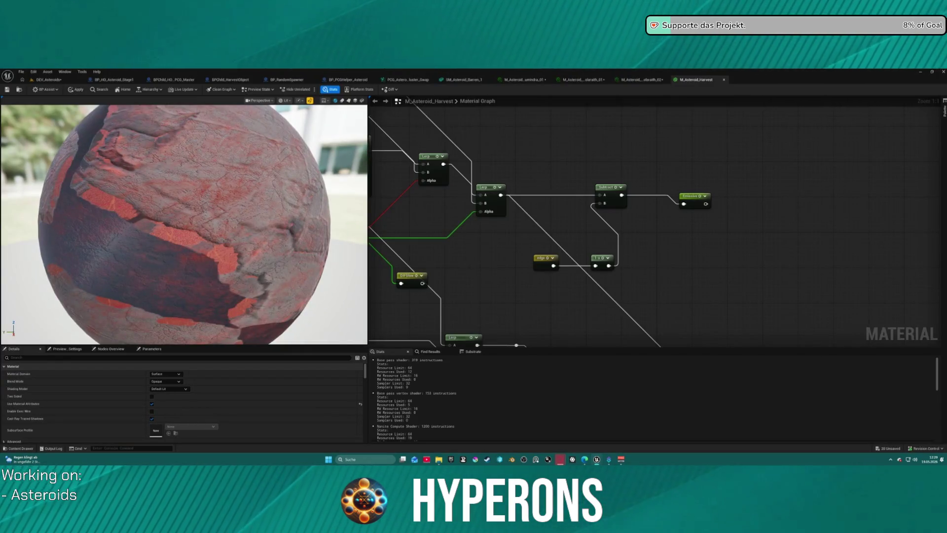
click(661, 79)
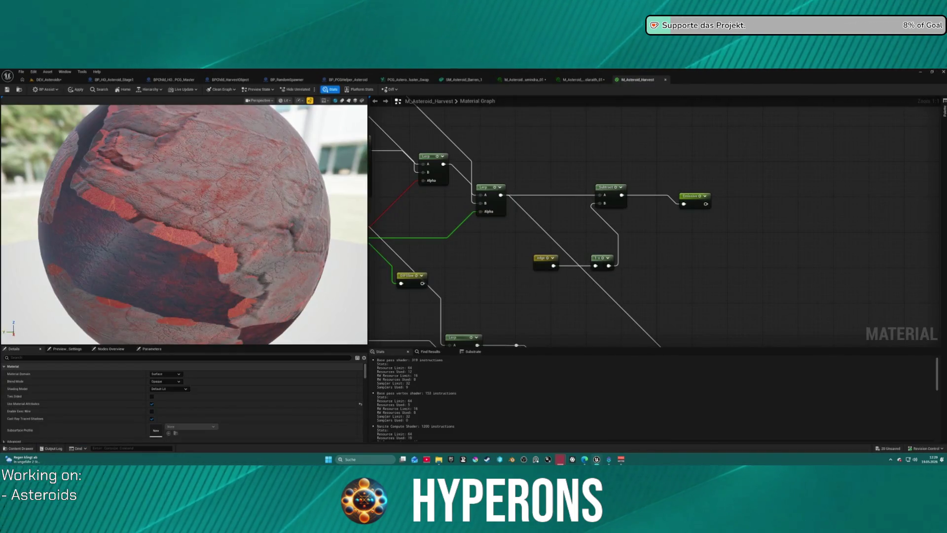
click(588, 79)
click(607, 79)
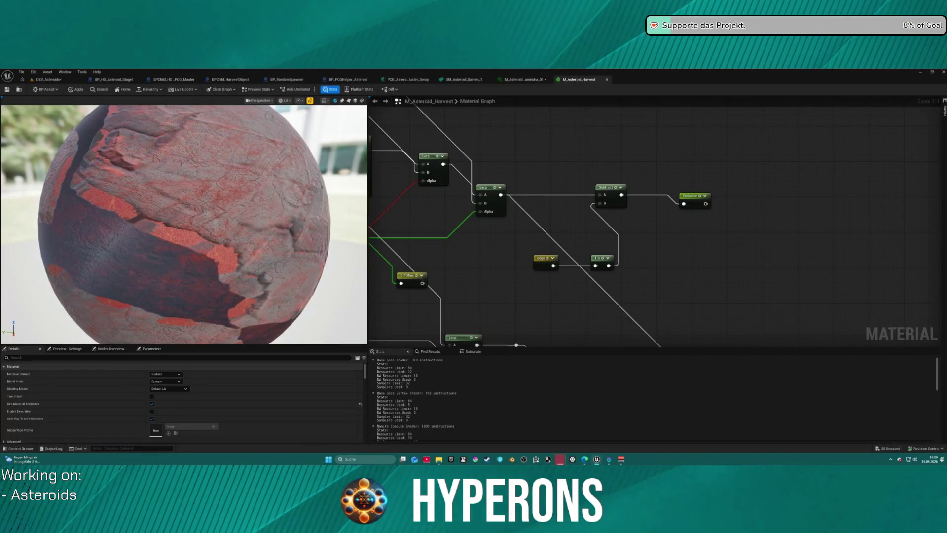
click(48, 71)
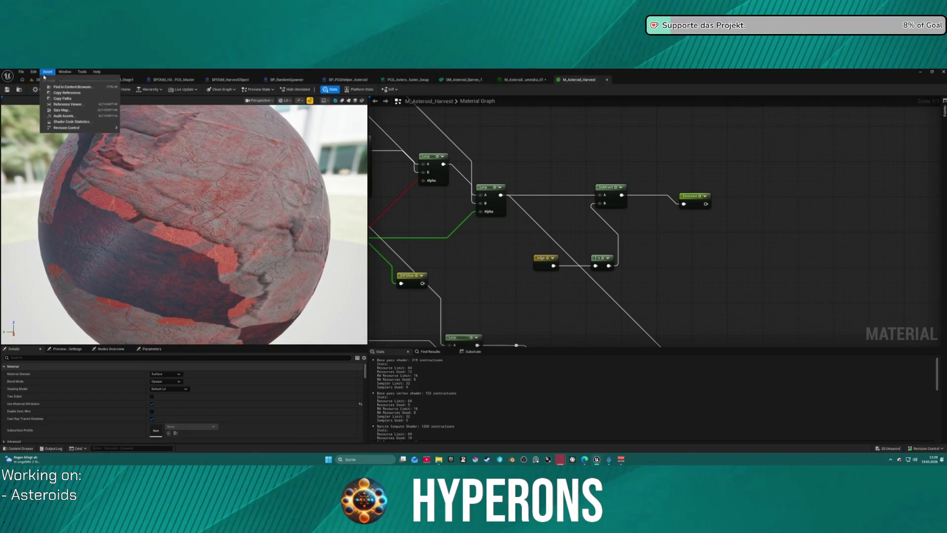
click(47, 71)
click(48, 72)
click(49, 80)
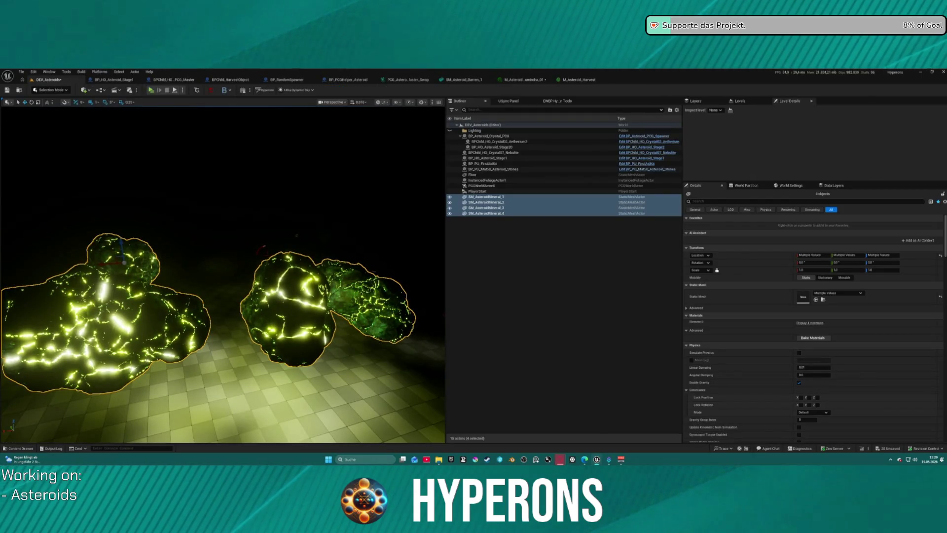
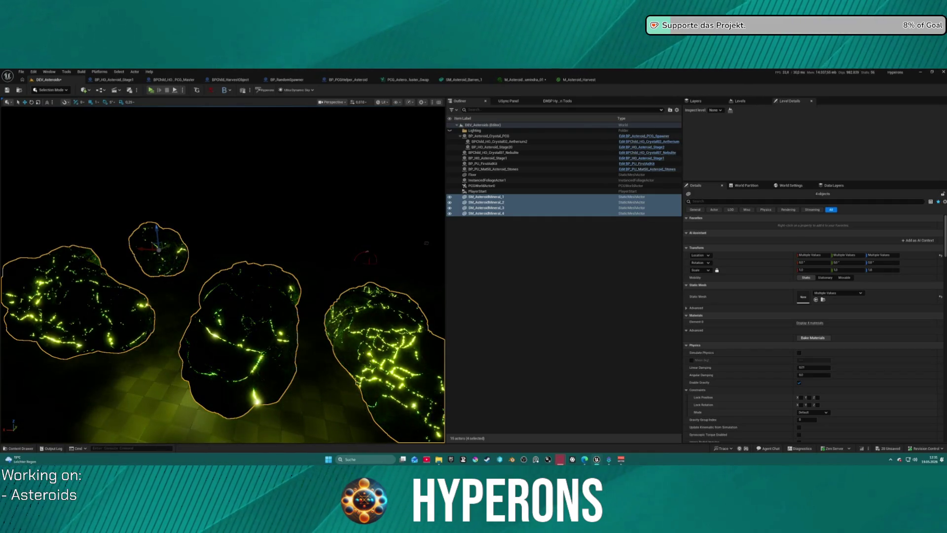
Step: Restore M_Asteroid_B_Uran_04's dark textured rock with green minerals, nudge Mineral_Cavity_Edge, then close it
mouse_move(421, 380)
mouse_down()
mouse_move(304, 333)
mouse_move(421, 311)
mouse_move(398, 311)
mouse_move(396, 321)
mouse_up()
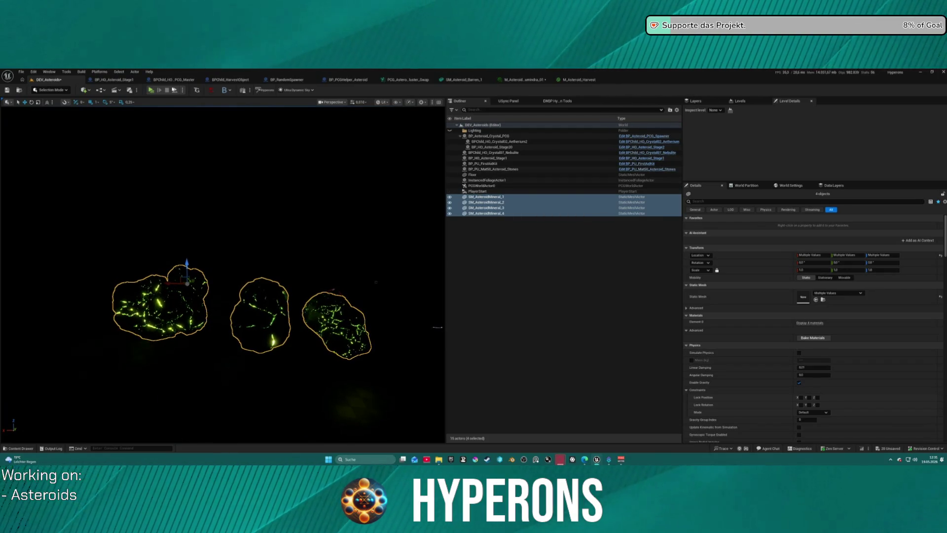
key(ctrl+space)
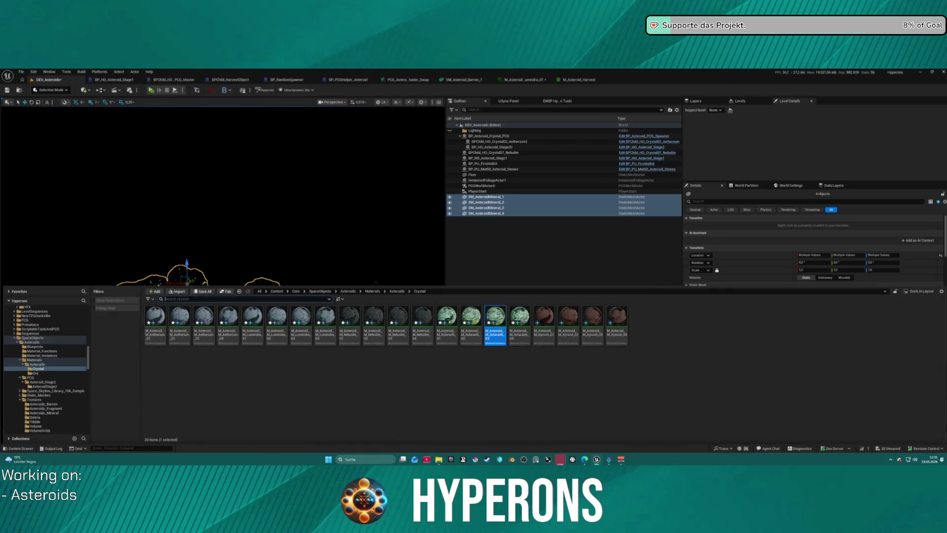
key(ctrl+space)
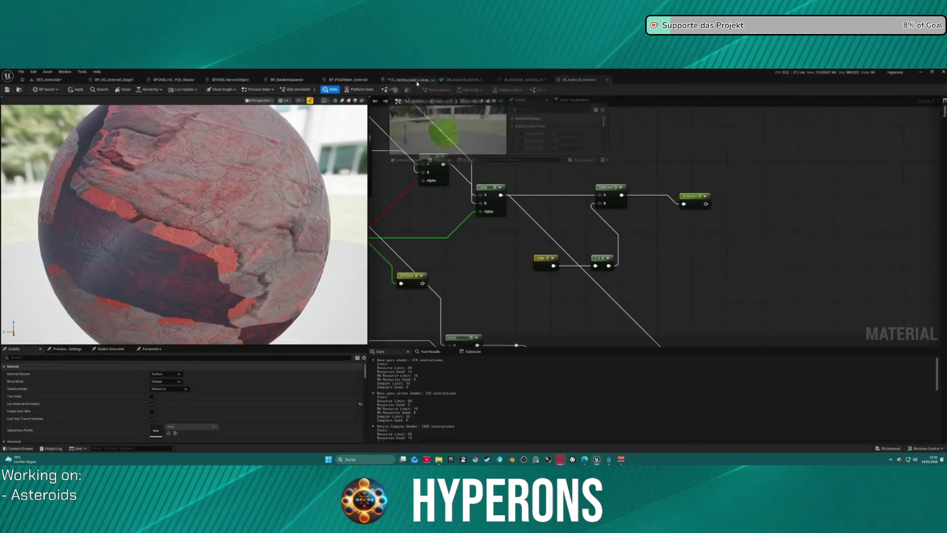
click(404, 82)
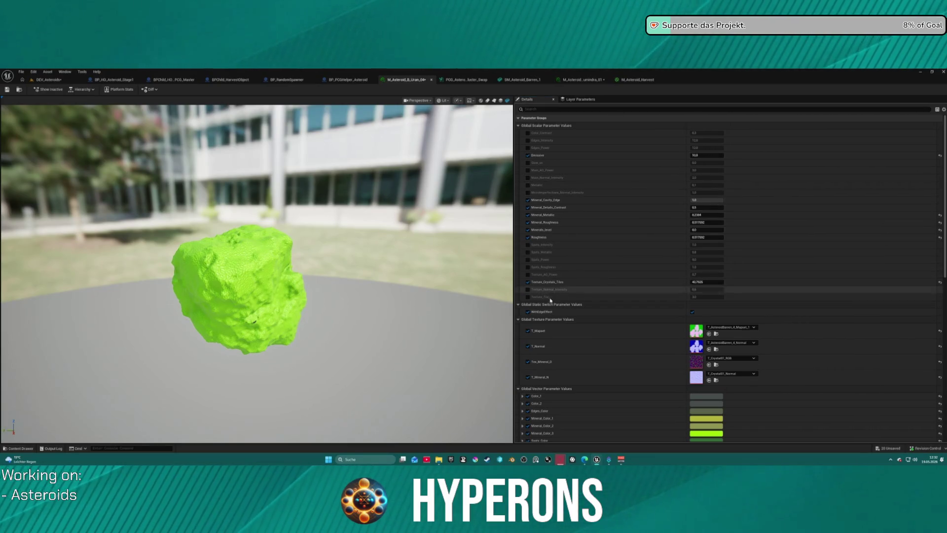
key(ctrl+z)
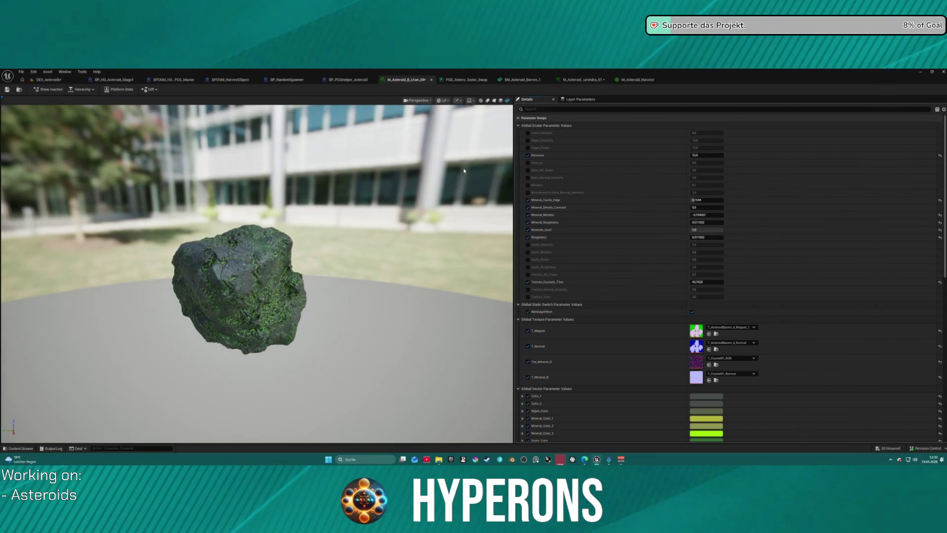
mouse_move(401, 175)
mouse_down()
mouse_move(346, 198)
mouse_move(395, 192)
mouse_up()
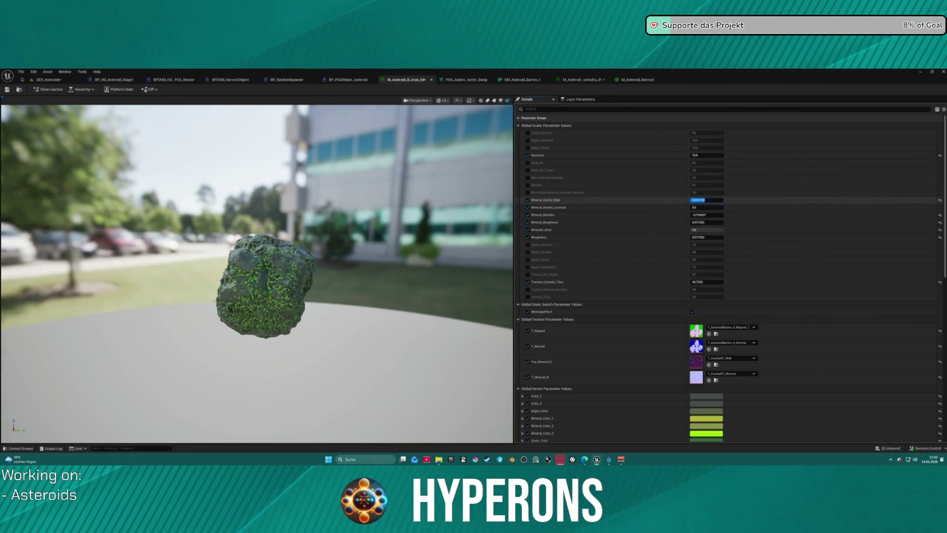
drag(706, 200, 711, 200)
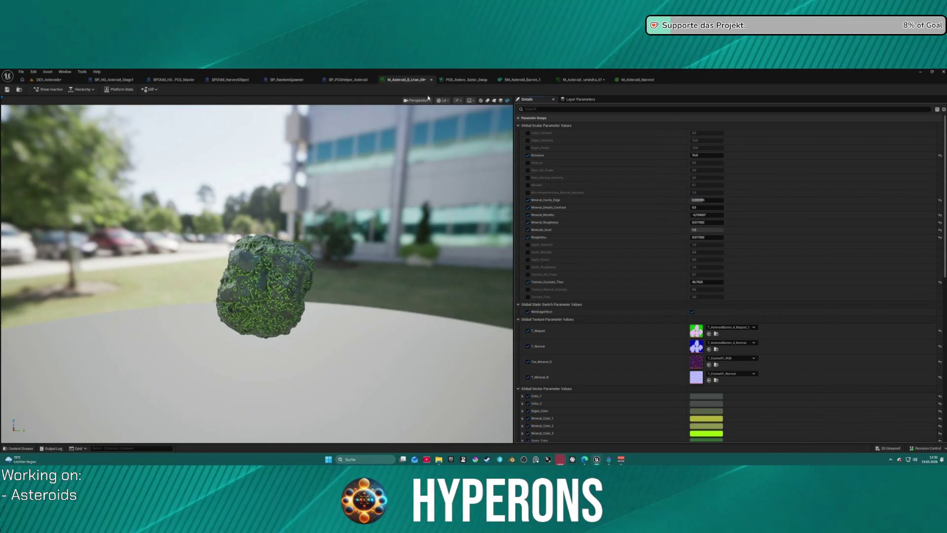
key(ctrl+w)
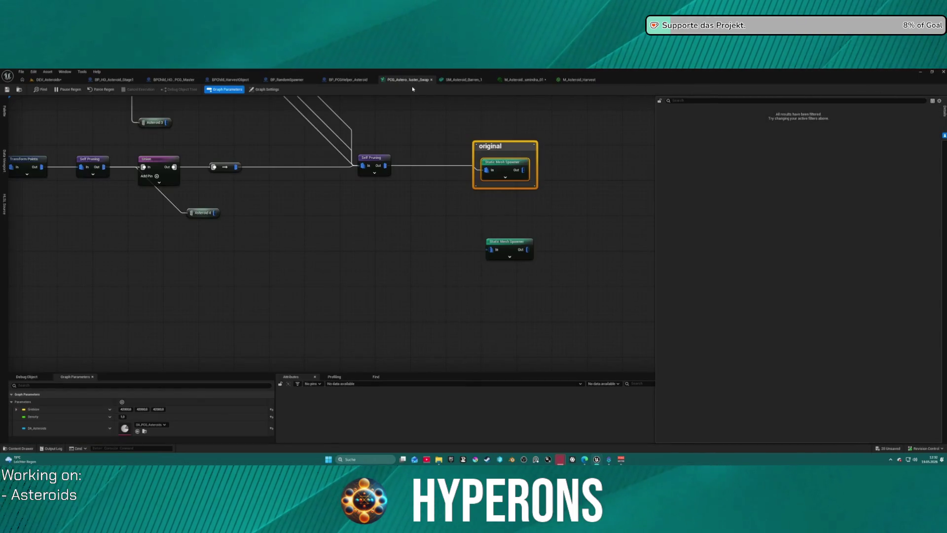
Step: Close M_Asteroid_Harvest, apply its changes to the original material, and go back to DEV_Asteroids
middle_click(571, 86)
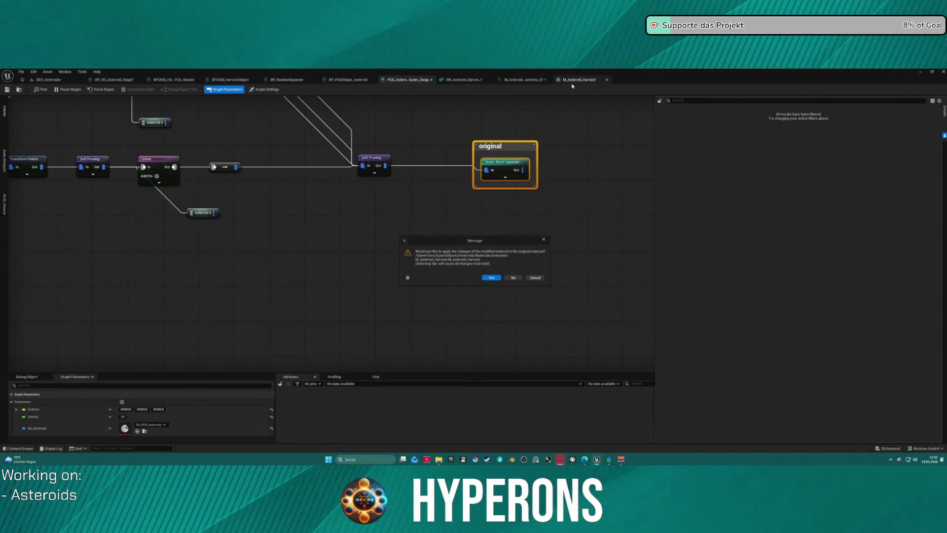
click(491, 278)
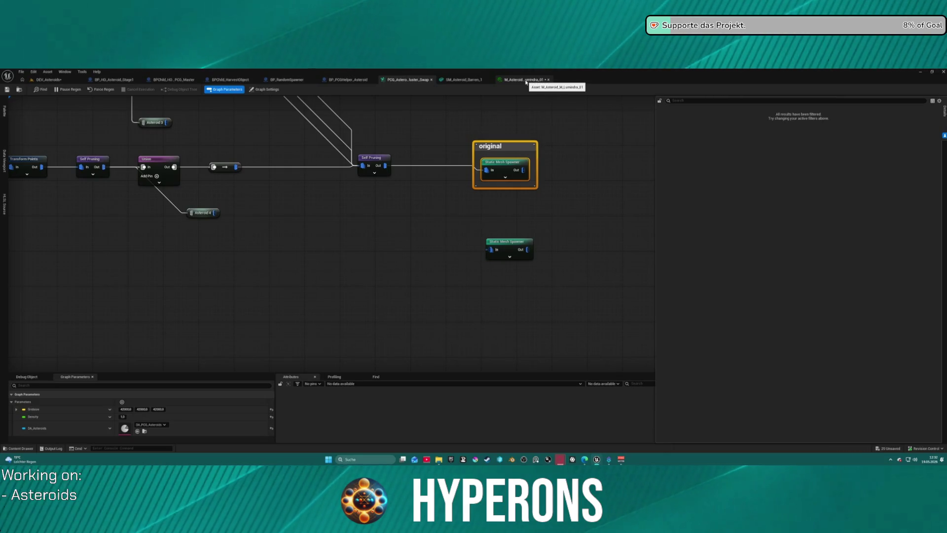
click(57, 79)
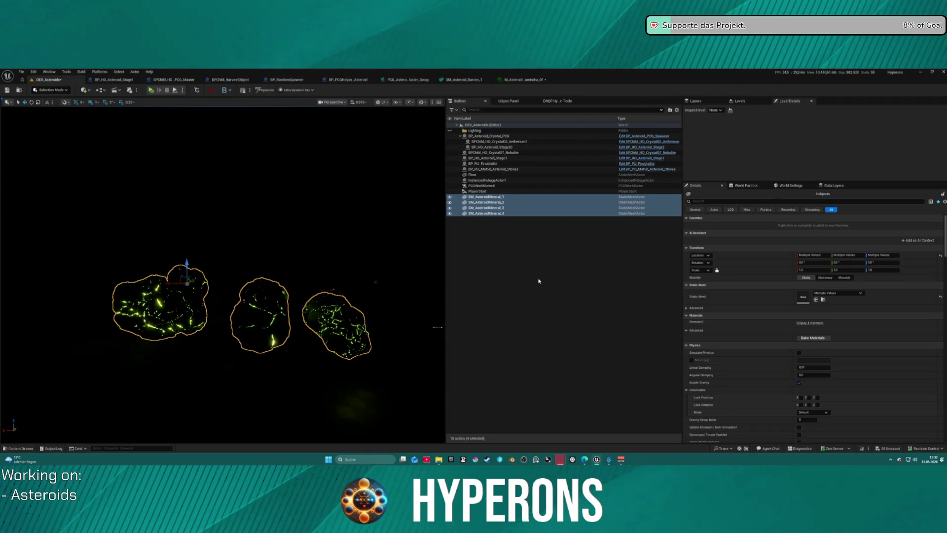
Step: Add UDS/UDW from the Hyperons tools and set Hyperons lighting on Ultra_Dynamic_Sky1 at time 1400
key(ctrl+space)
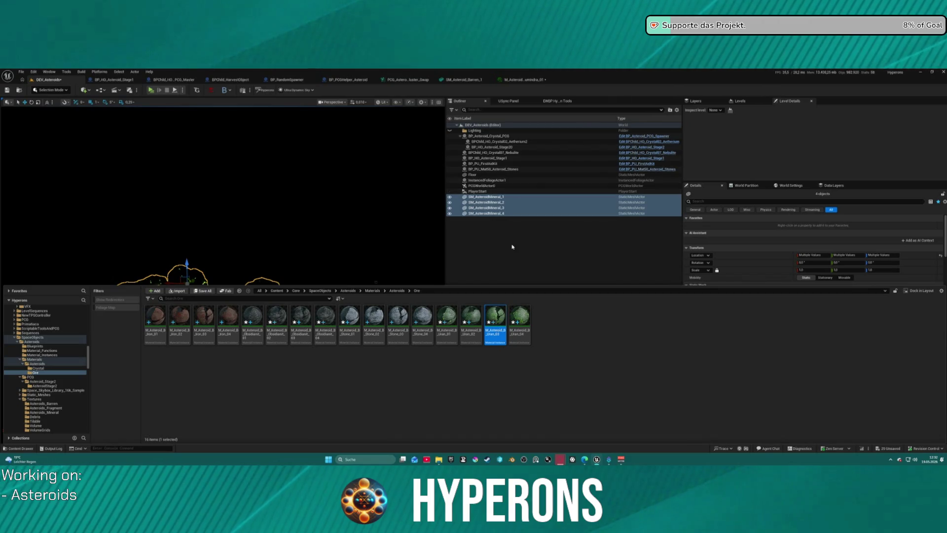
click(559, 101)
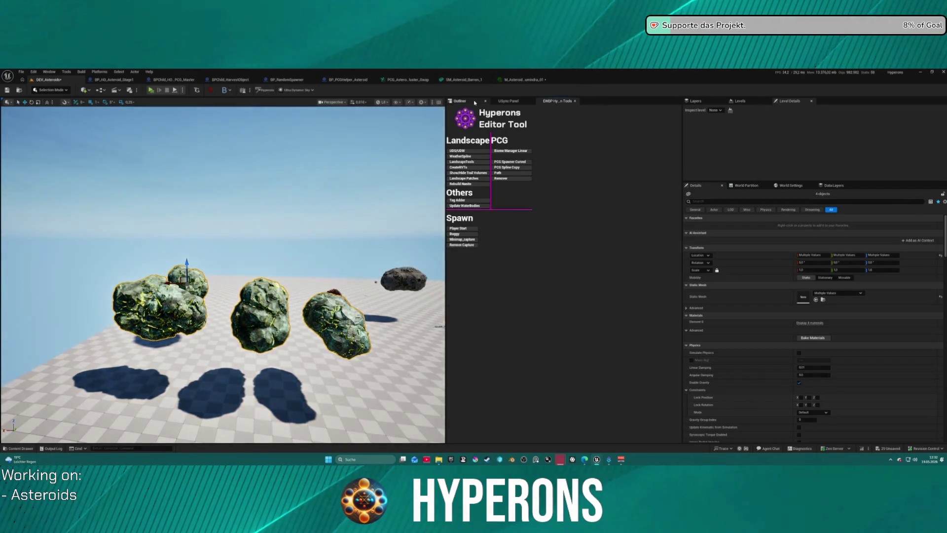
click(474, 103)
click(486, 218)
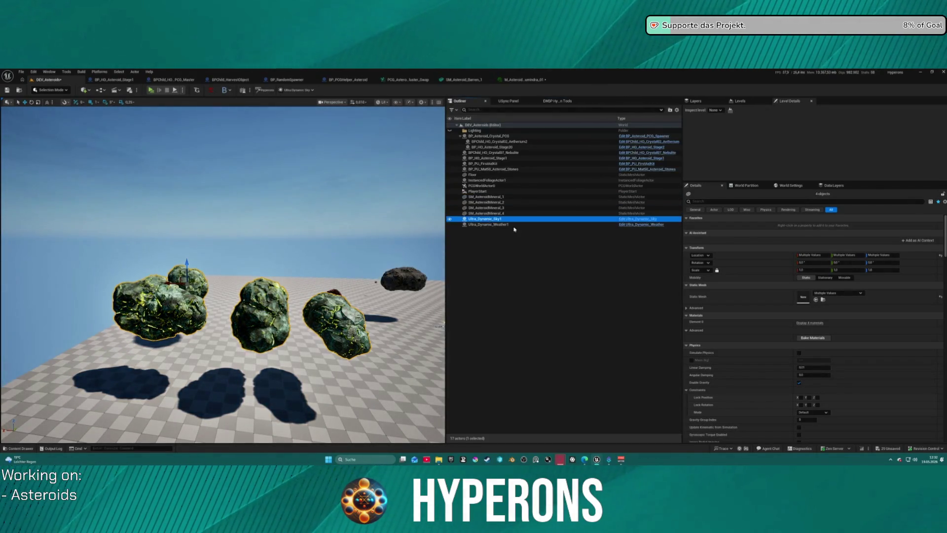
click(714, 327)
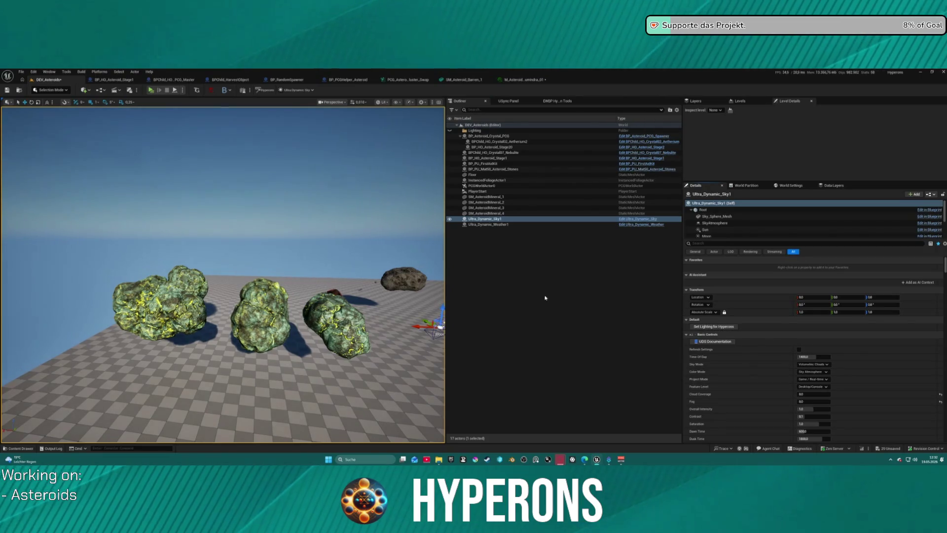
mouse_move(279, 213)
mouse_down()
mouse_move(355, 215)
mouse_move(276, 226)
mouse_move(259, 208)
mouse_up()
key(ctrl+z)
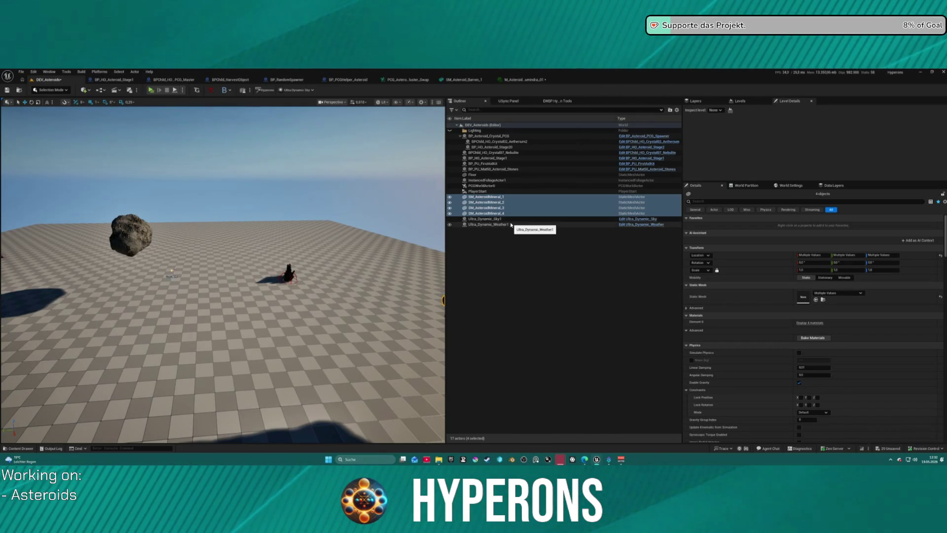
Step: Delete the Ultra_Dynamic_Sky1 actor, confirming removal despite its references
key(ctrl+y)
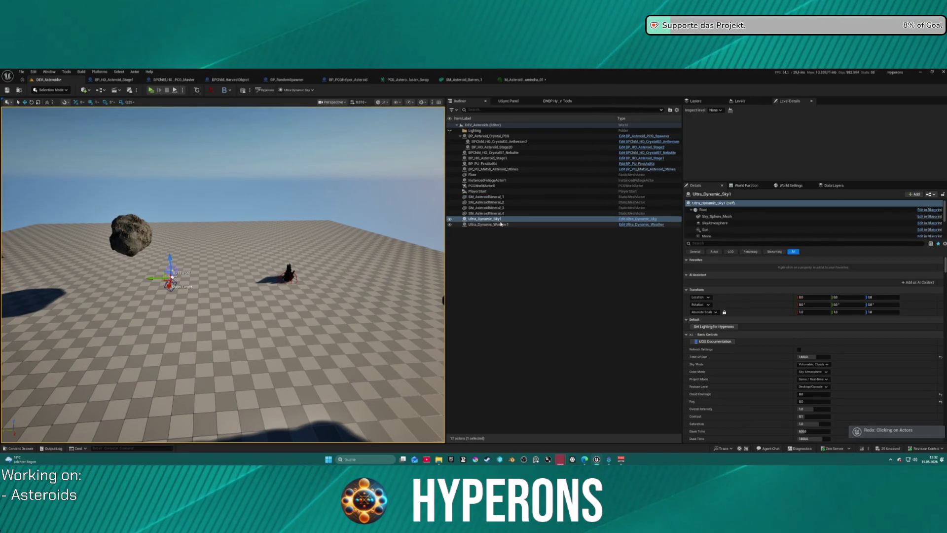
key(Delete)
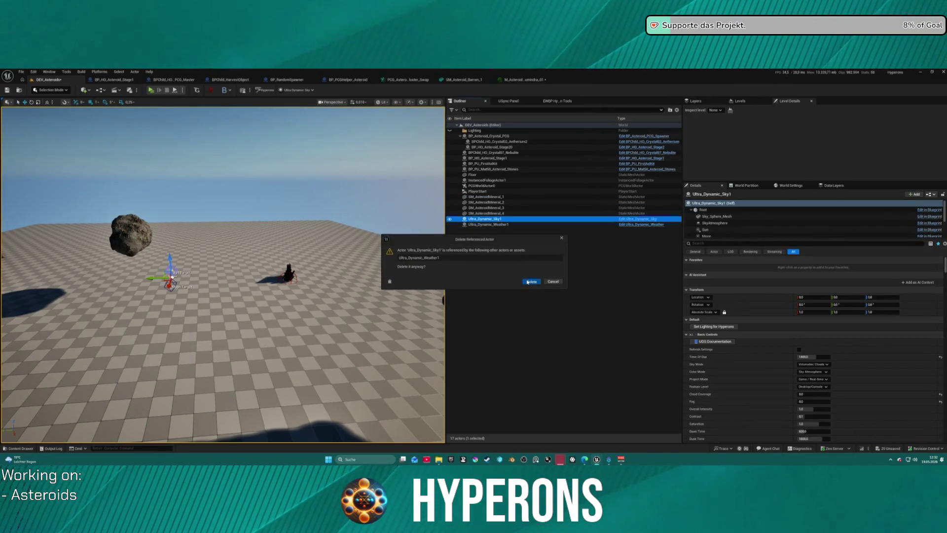
key(Return)
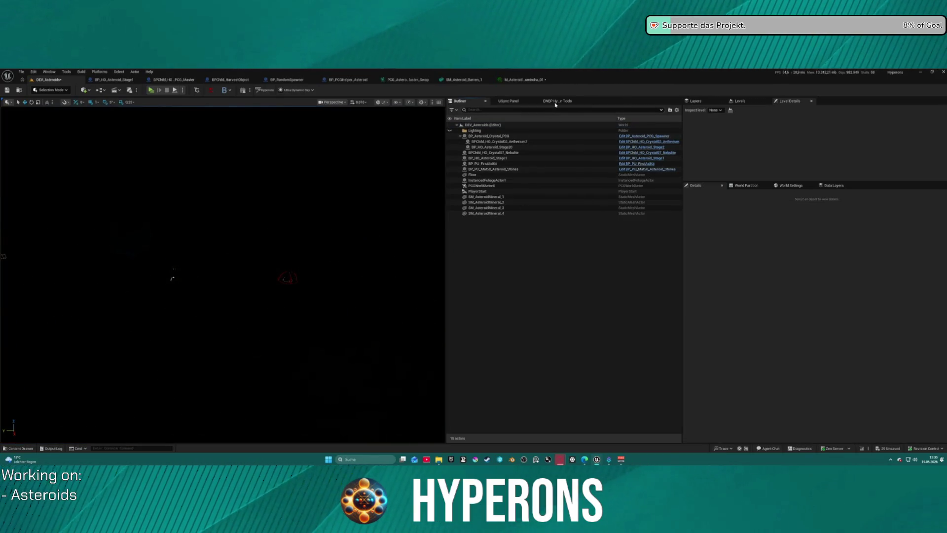
Step: Add a new sky and weather via UDS/UDW and apply Hyperons lighting to Ultra_Dynamic_Sky2
click(558, 100)
click(469, 151)
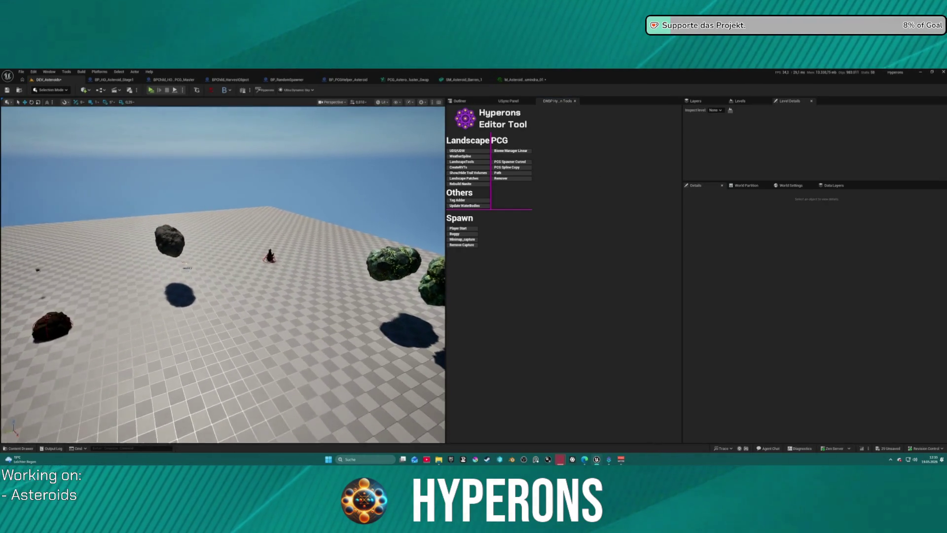
click(465, 101)
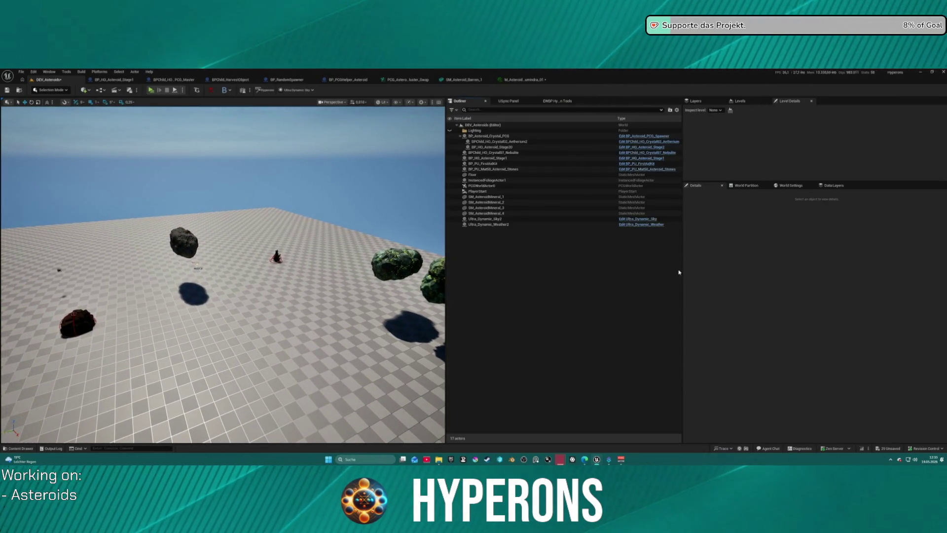
click(501, 220)
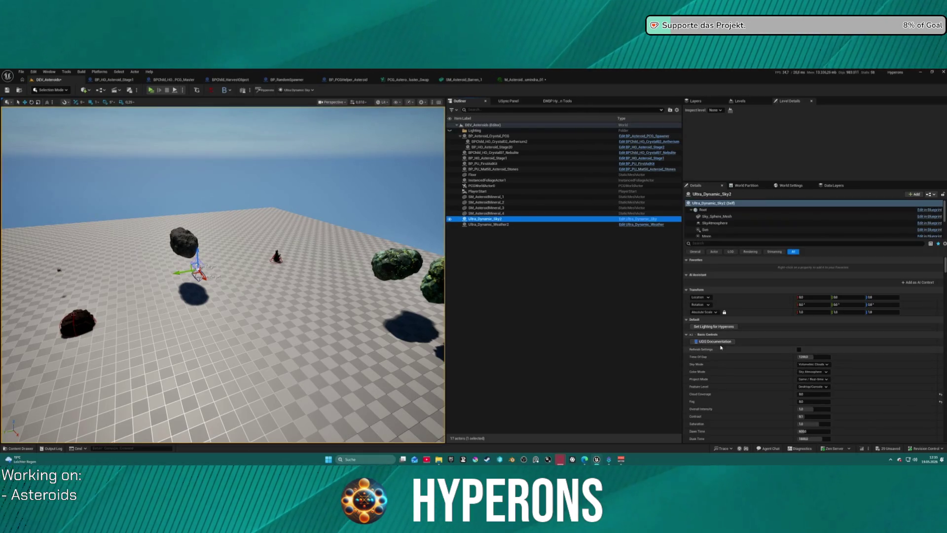
click(714, 326)
mouse_move(222, 276)
mouse_down()
mouse_move(183, 266)
mouse_move(166, 111)
mouse_up()
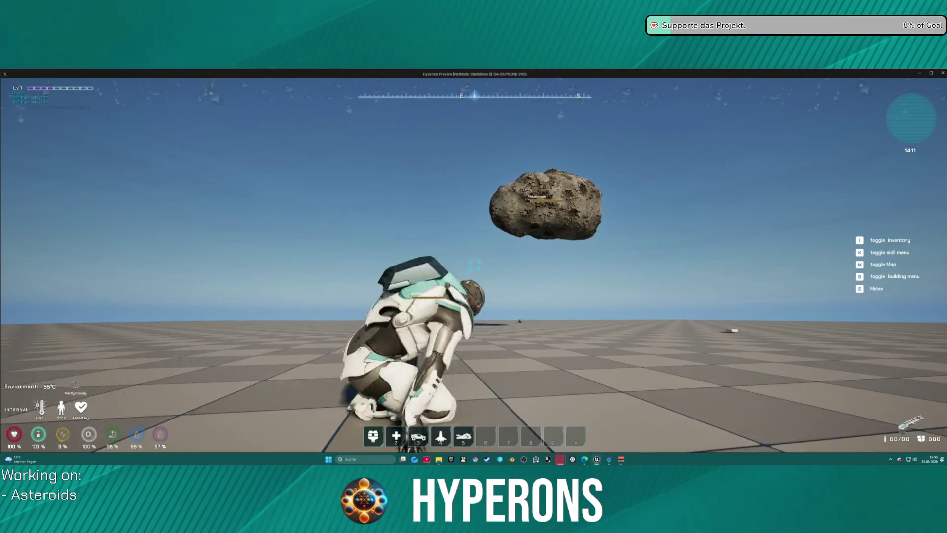
Step: Jetpack the character upward, walk it toward the rock, and end the play session
key(space)
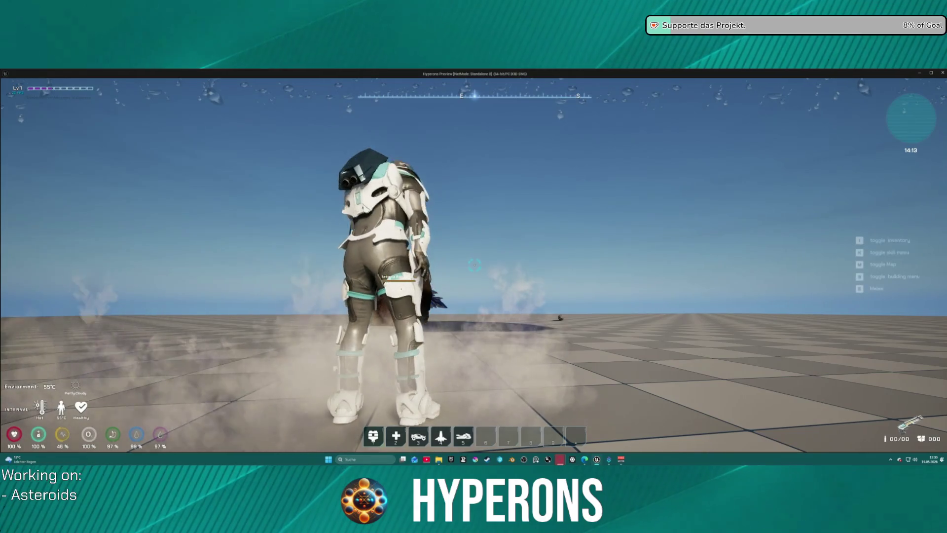
key(w)
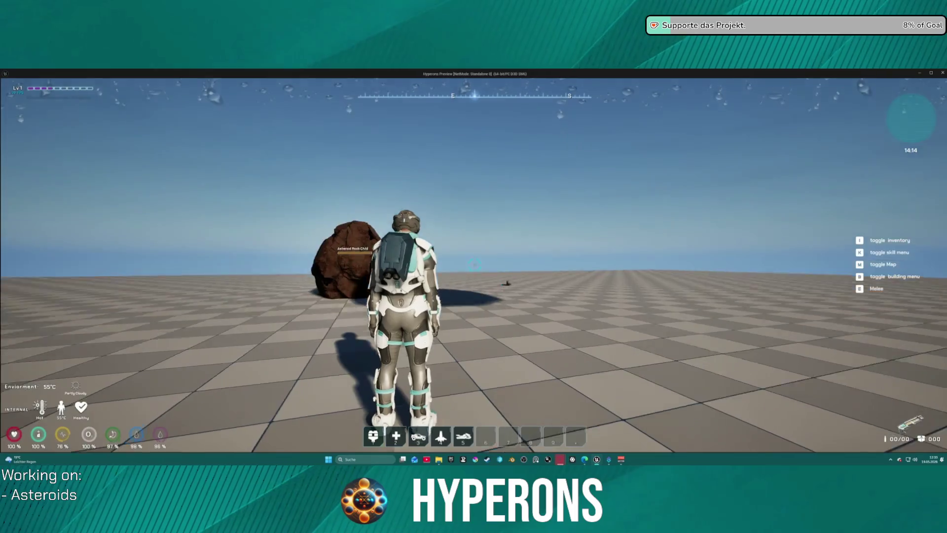
key(Escape)
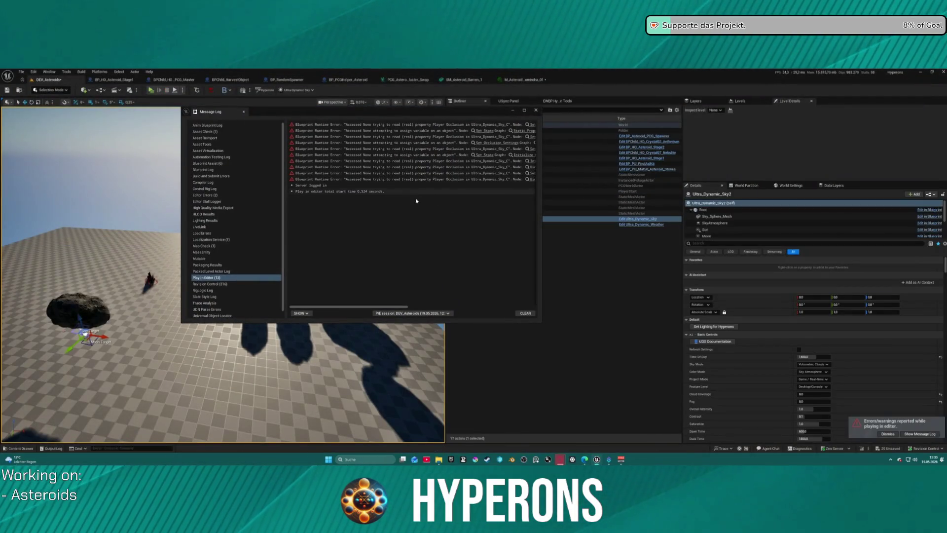
Step: Follow the Player Occlusion error links into the Ultra_Dynamic_Sky Static Properties - Occlusion graph, moving the log aside
click(490, 131)
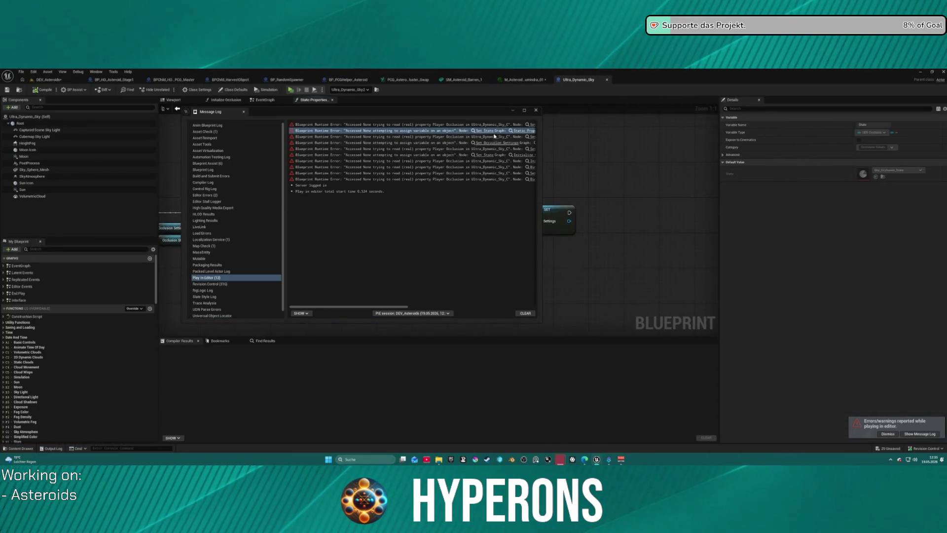
drag(348, 111, 59, 158)
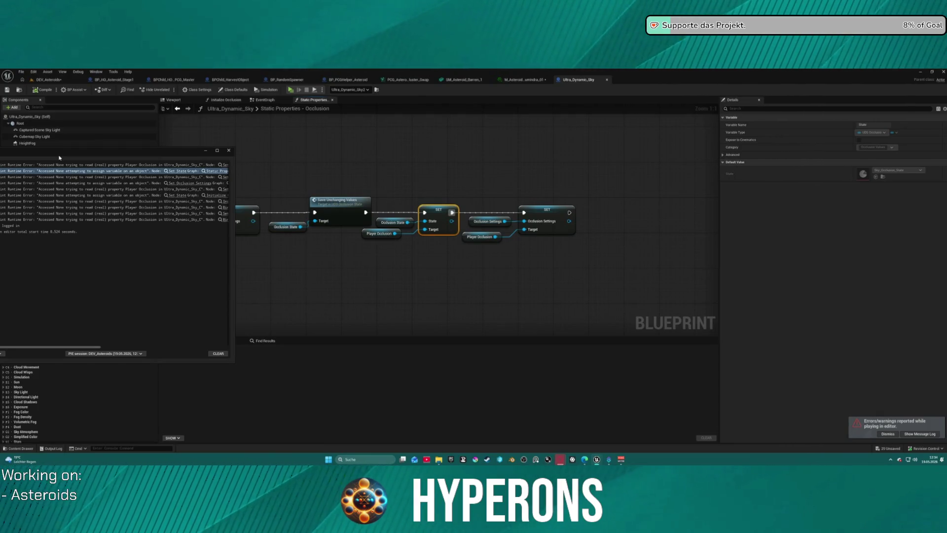
mouse_move(59, 158)
mouse_down()
mouse_move(393, 129)
mouse_move(660, 122)
mouse_move(576, 123)
mouse_move(627, 124)
mouse_up()
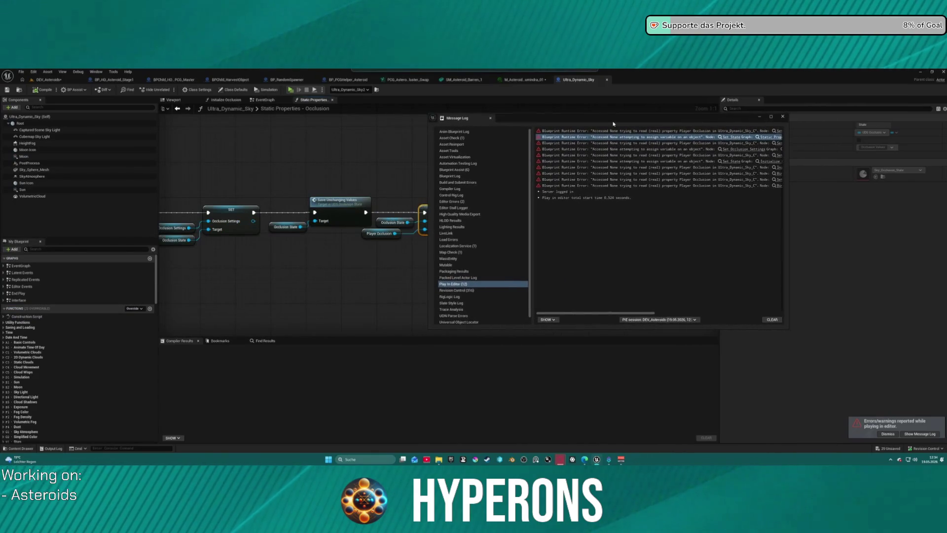
mouse_move(406, 161)
mouse_down()
mouse_move(634, 206)
mouse_move(677, 200)
mouse_move(636, 177)
mouse_up()
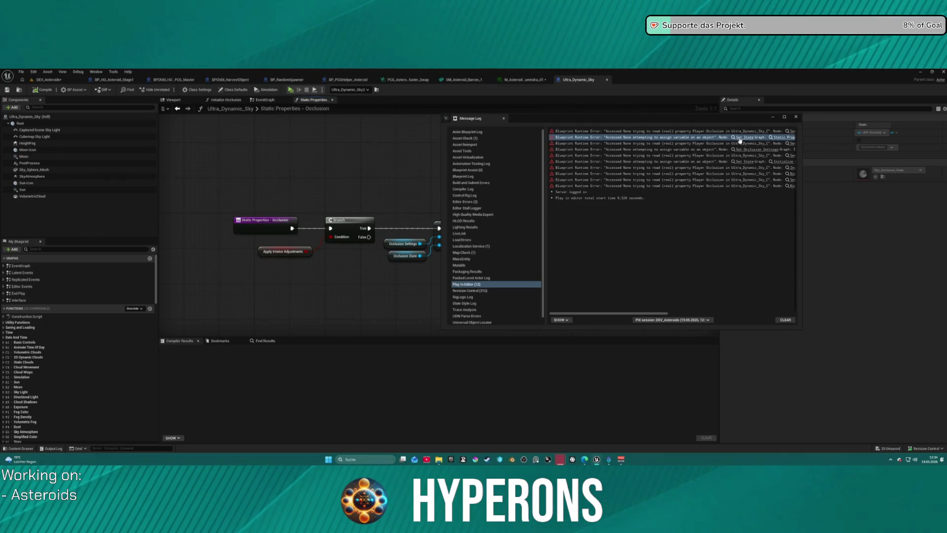
click(793, 132)
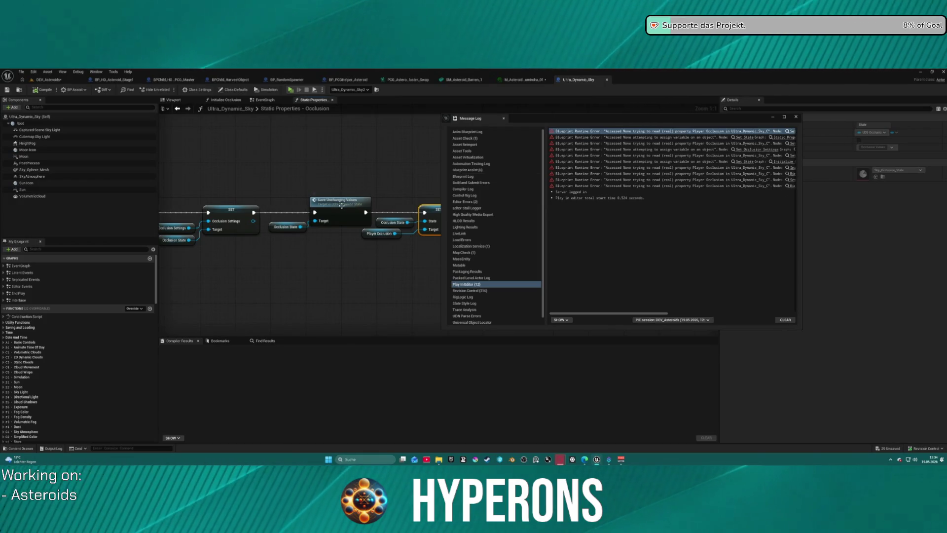
click(796, 116)
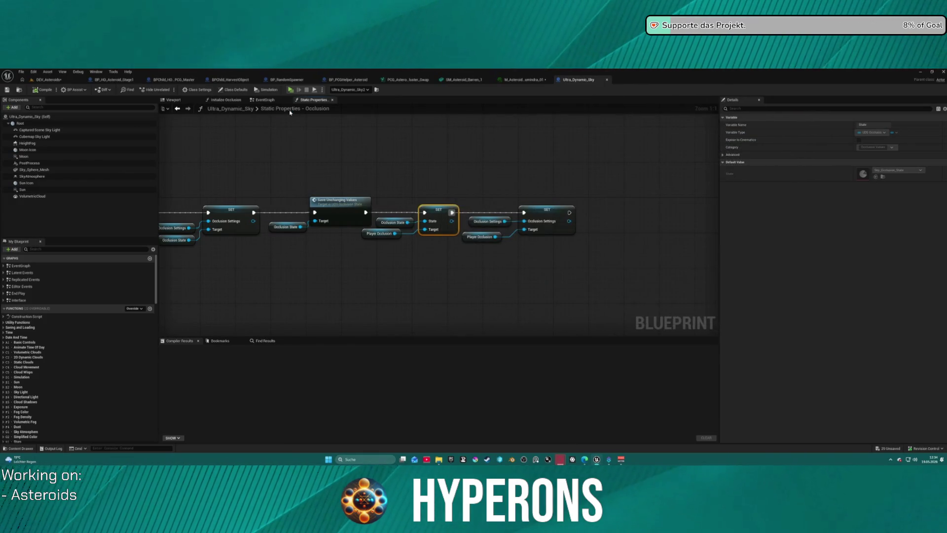
Step: Return to DEV_Asteroids, play-test it, and dismiss the error log
click(54, 79)
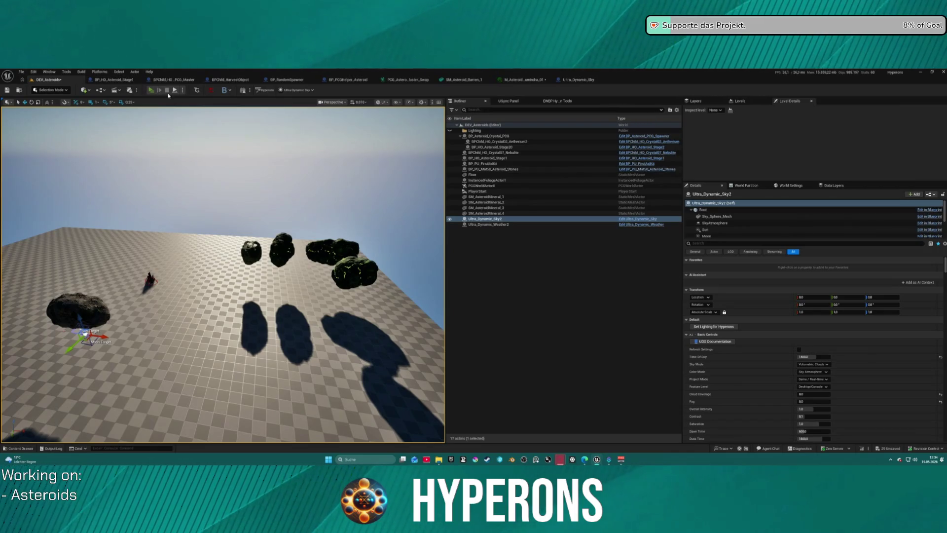
key(Escape)
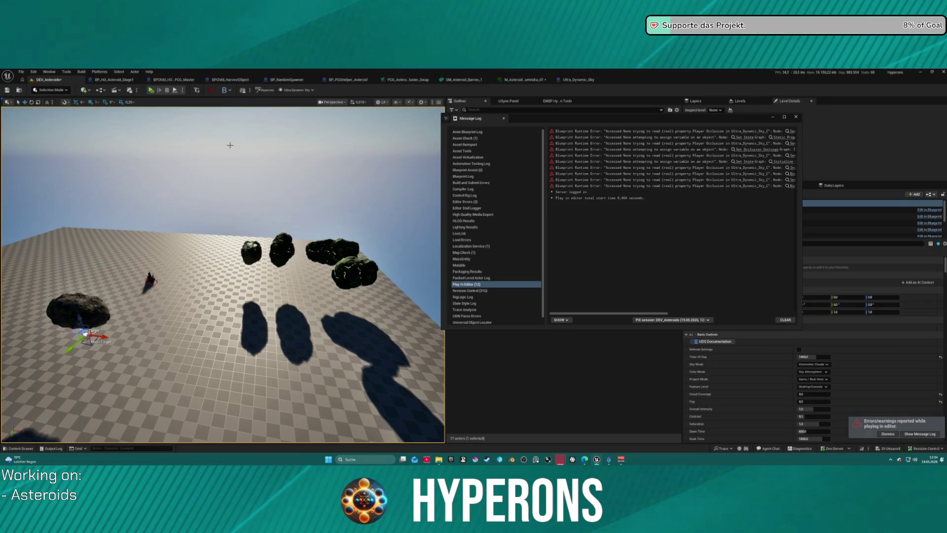
click(795, 117)
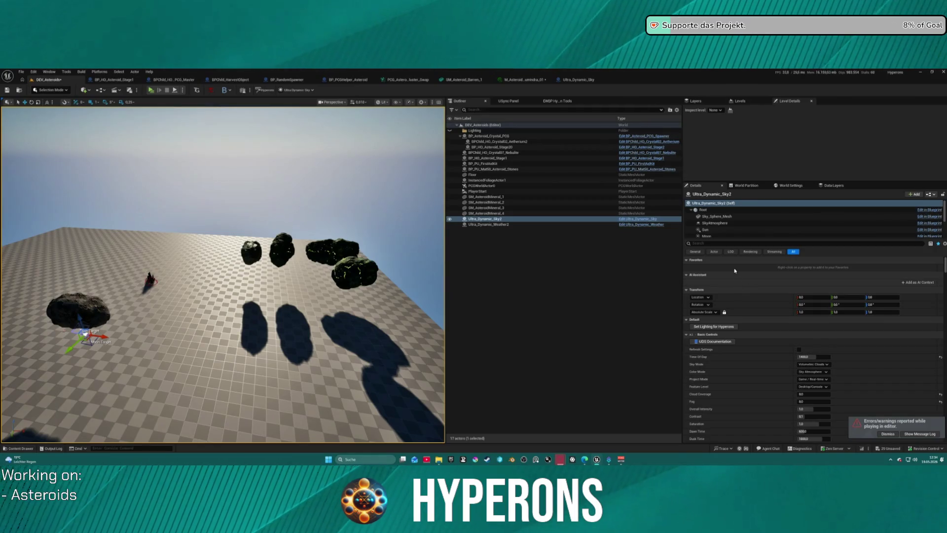
Step: Replace Ultra_Dynamic_Sky2 and Ultra_Dynamic_Weather2 with a fresh UDS/UDW setup and play-test again
ctrl+click(519, 224)
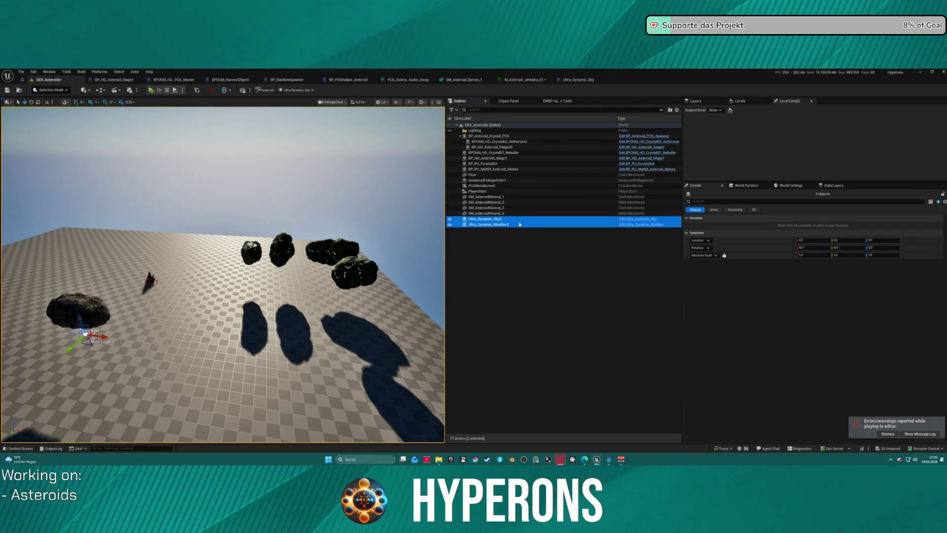
key(Delete)
click(556, 100)
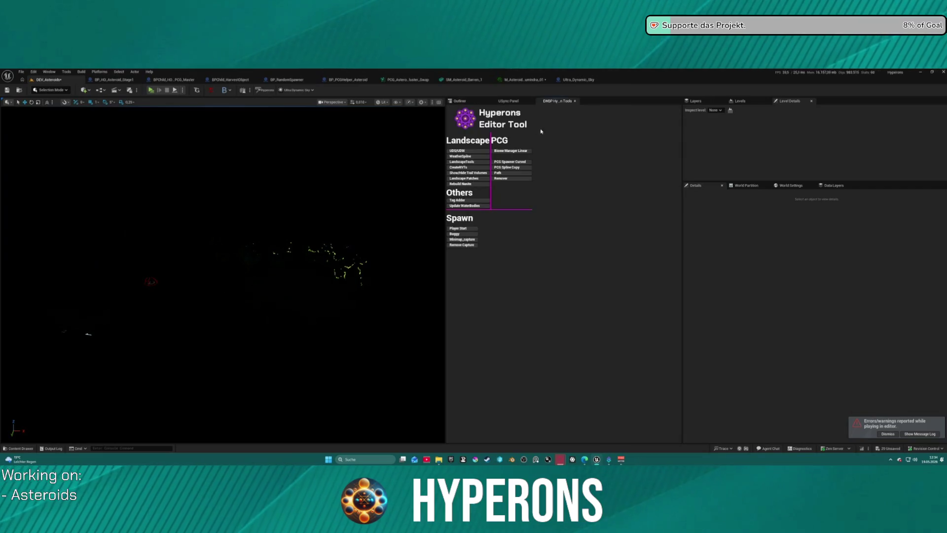
click(476, 151)
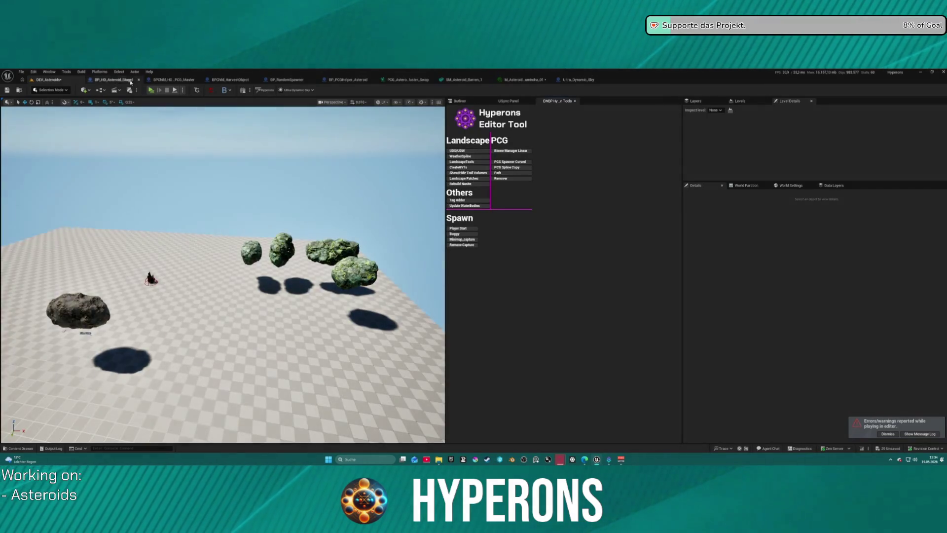
key(alt+p)
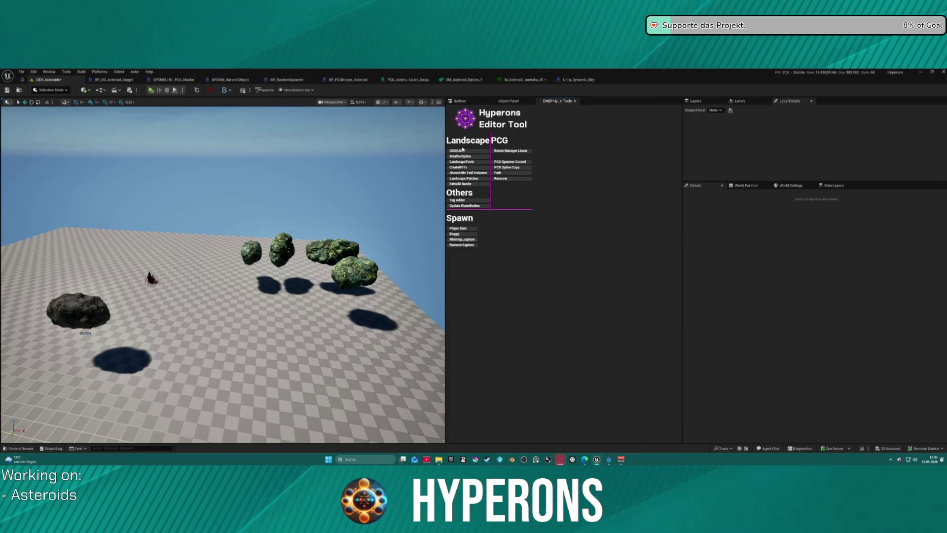
click(474, 103)
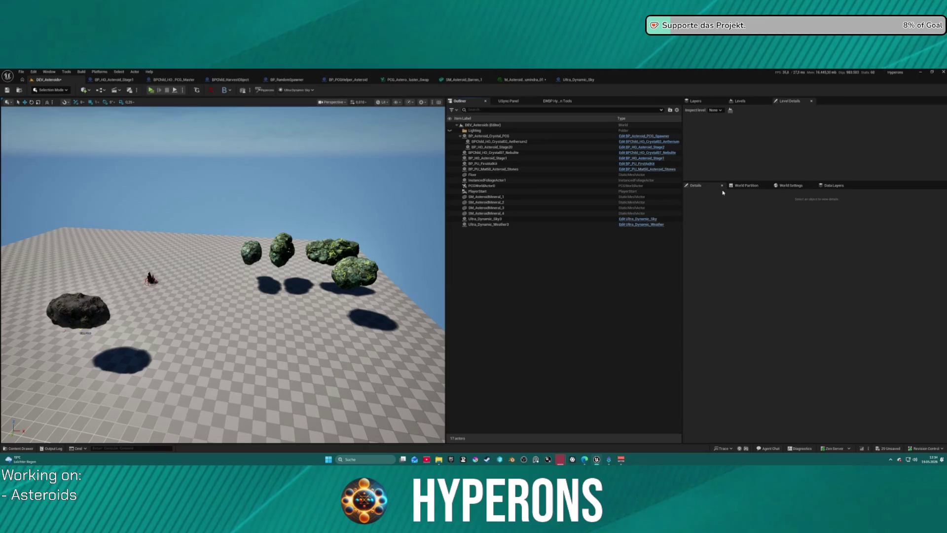
Step: Raise Ultra_Dynamic_Sky3's Time of Day from 1200 to 1400 and play-test the level
click(520, 218)
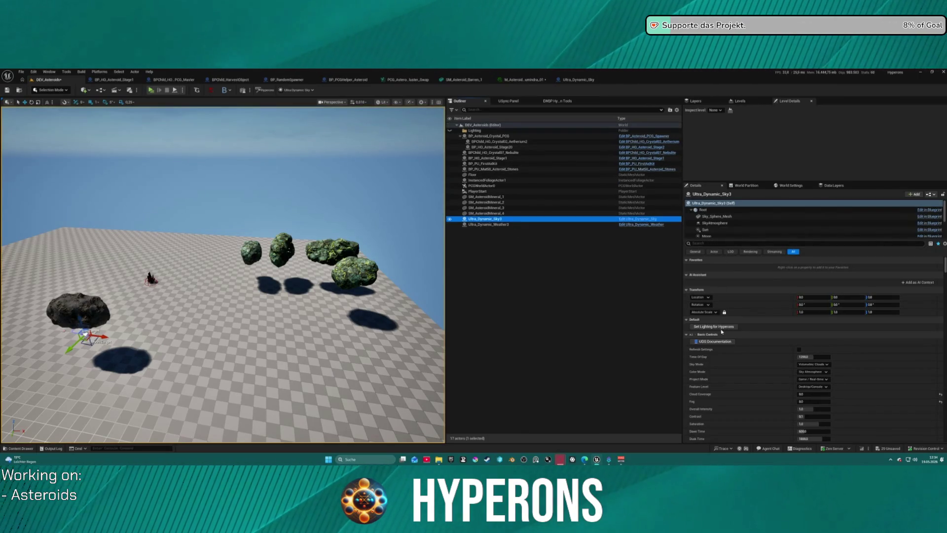
drag(266, 148, 289, 135)
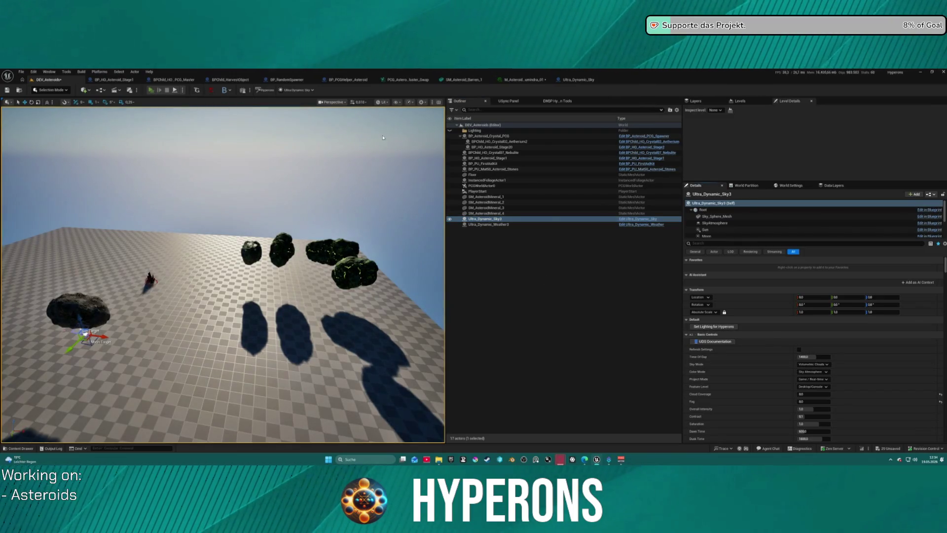
key(alt+p)
key(Escape)
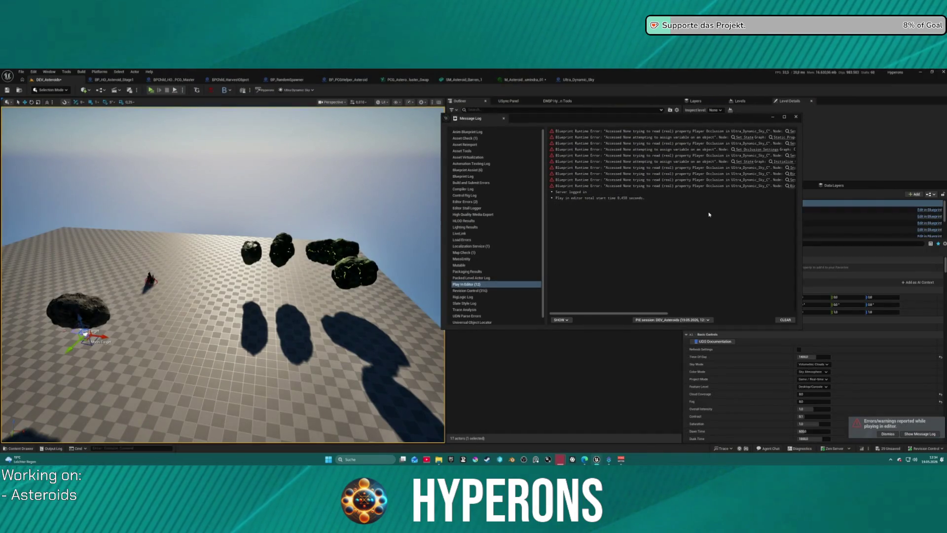
drag(672, 315, 745, 314)
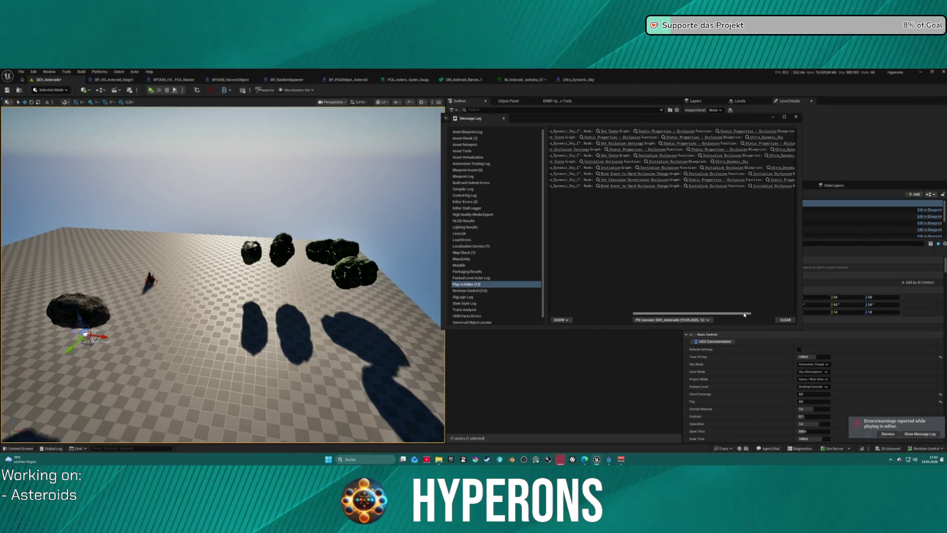
drag(745, 315, 795, 318)
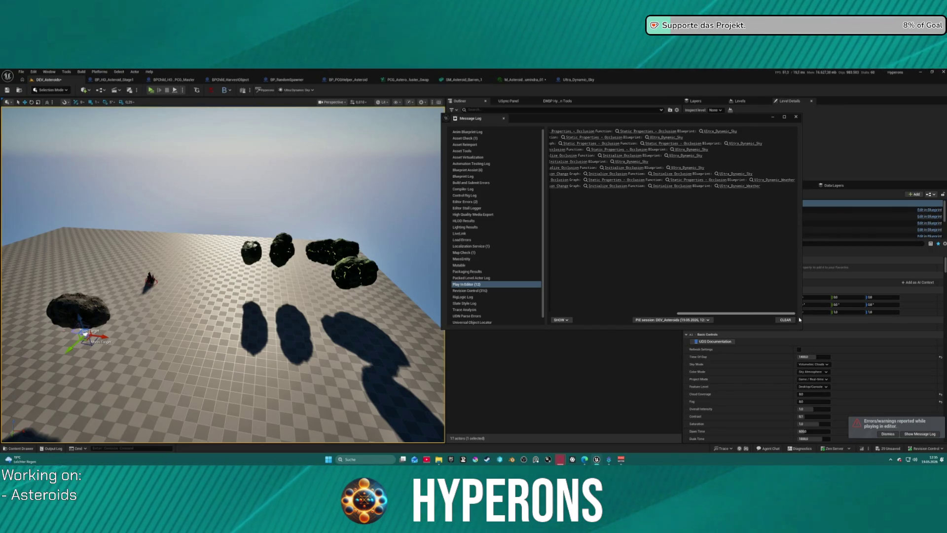
click(804, 322)
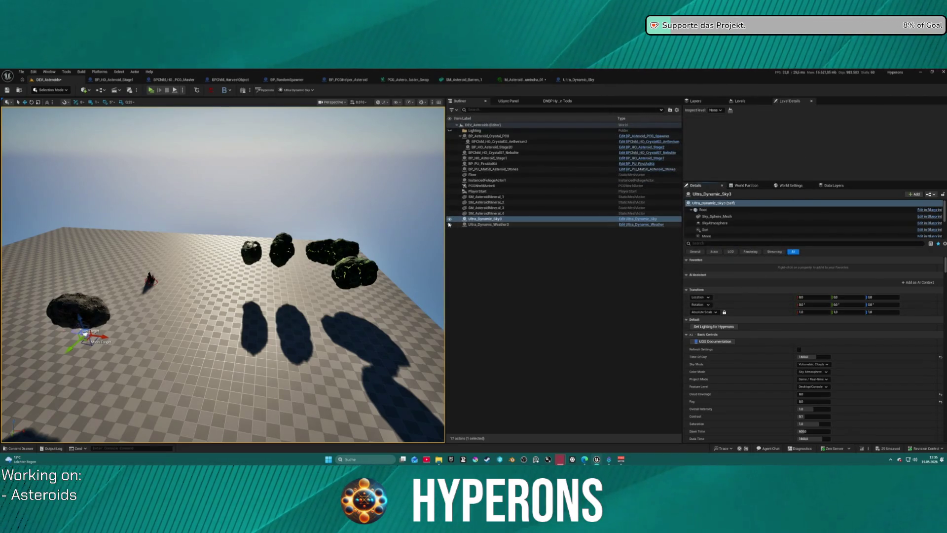
Step: Delete Ultra_Dynamic_Sky3 and Ultra_Dynamic_Weather3 and add a fresh UDS/UDW setup
click(486, 219)
ctrl+click(507, 225)
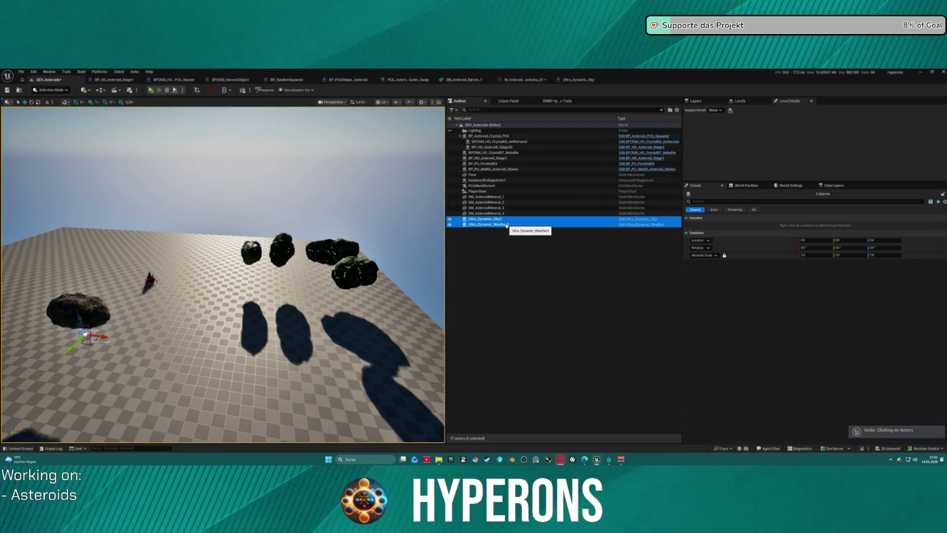
key(Delete)
click(557, 101)
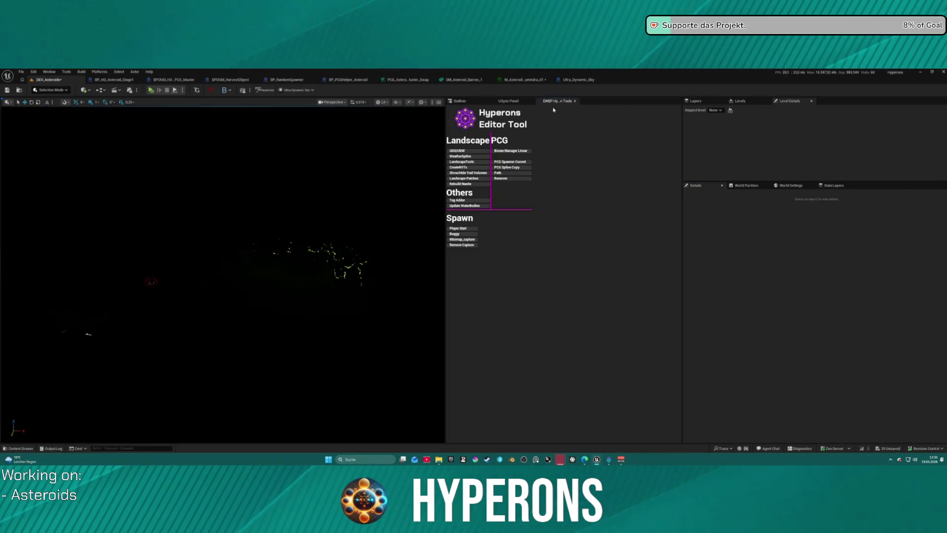
click(462, 151)
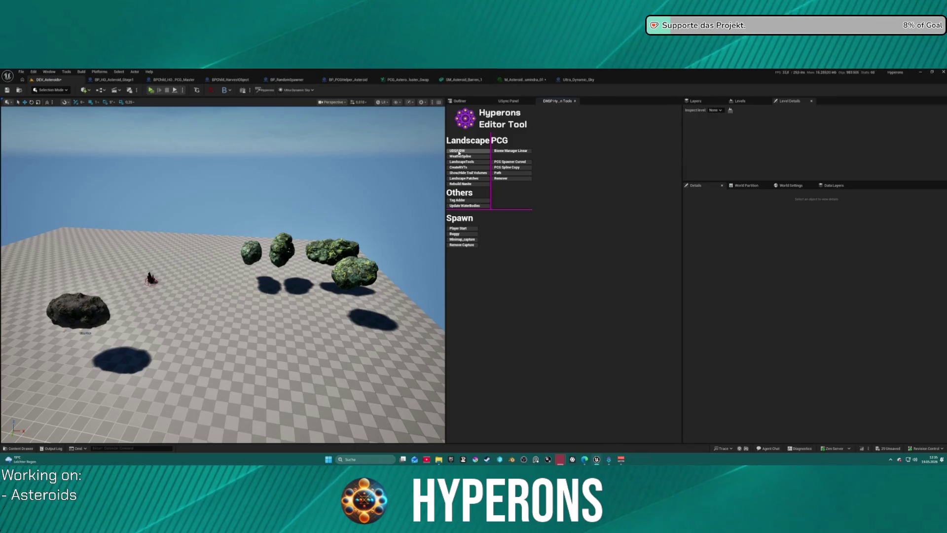
Step: Browse to the Crystal asteroid materials folder, save the level, and switch to M_Asteroid_umindra_01
mouse_move(148, 287)
mouse_down()
mouse_move(108, 293)
mouse_move(207, 287)
mouse_up()
key(ctrl+space)
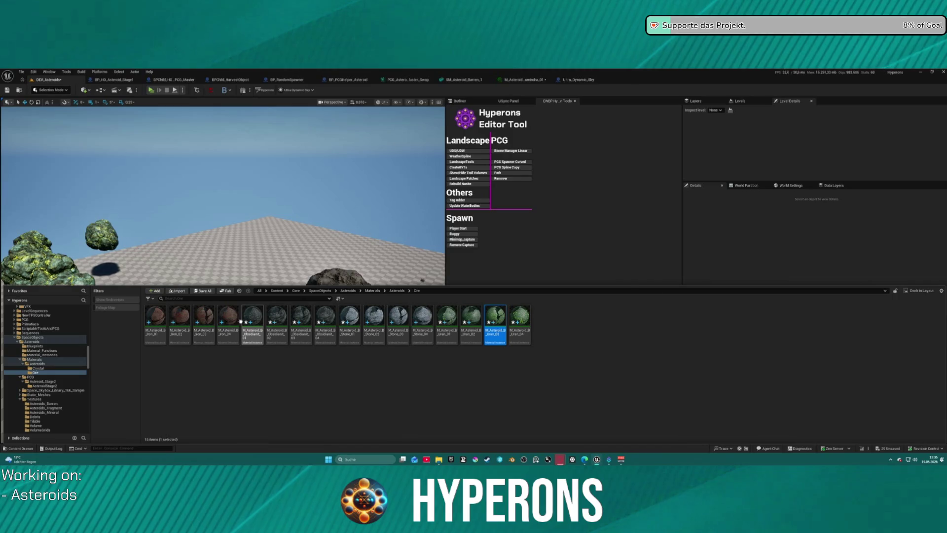
click(38, 368)
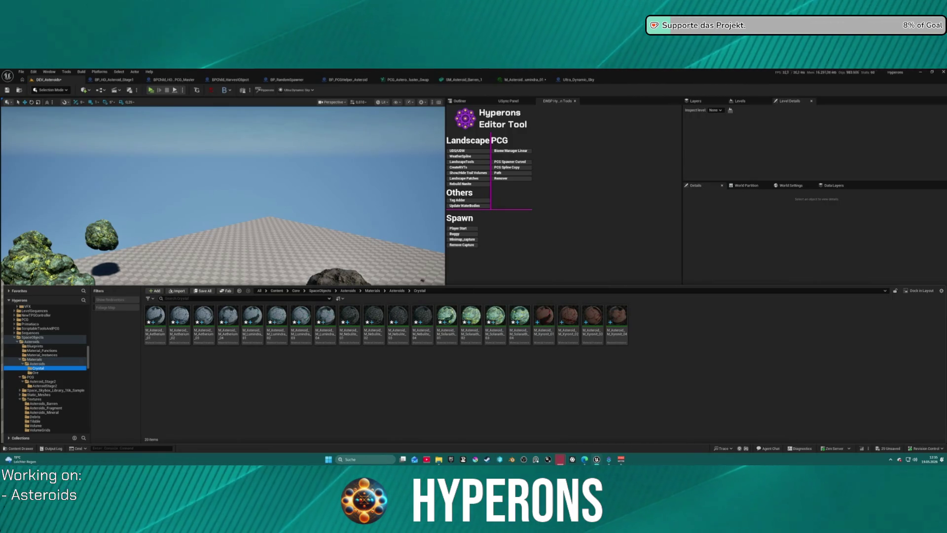
key(ctrl+space)
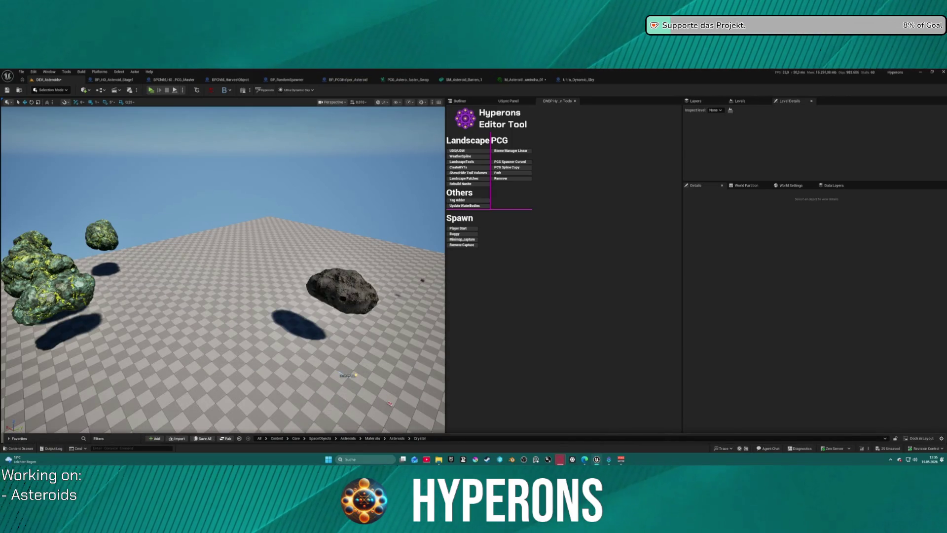
key(ctrl+s)
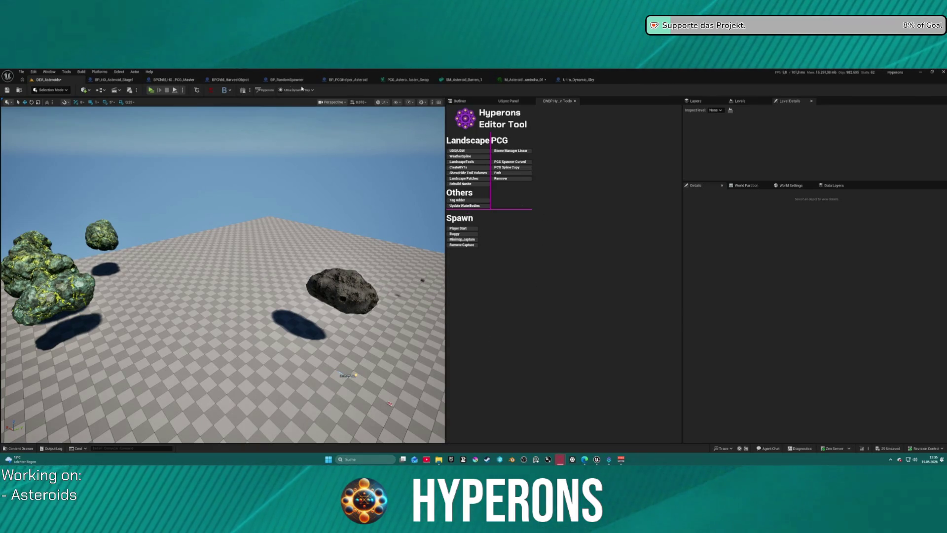
click(525, 80)
key(ctrl+space)
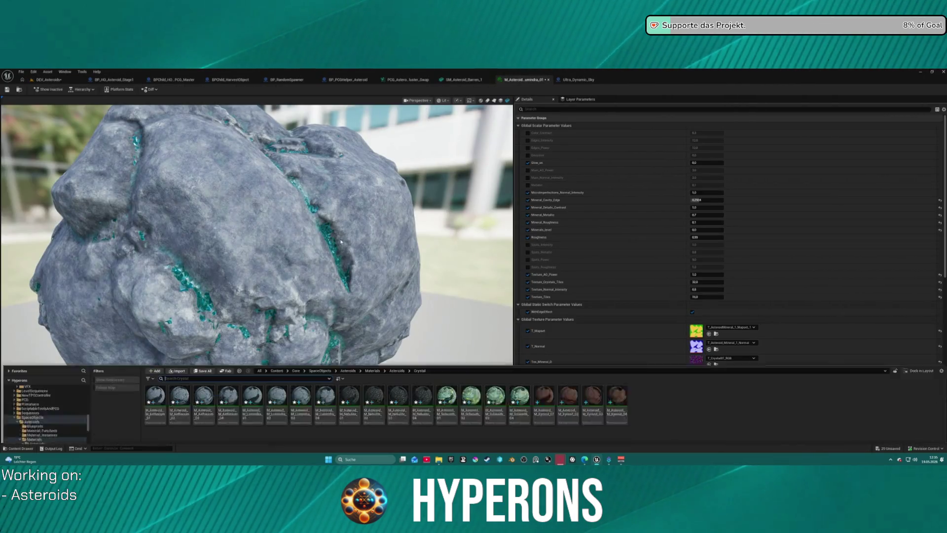
Step: Select M_Asteroid_M_Nebulite_01 through _04, save them, and duplicate all four
click(155, 366)
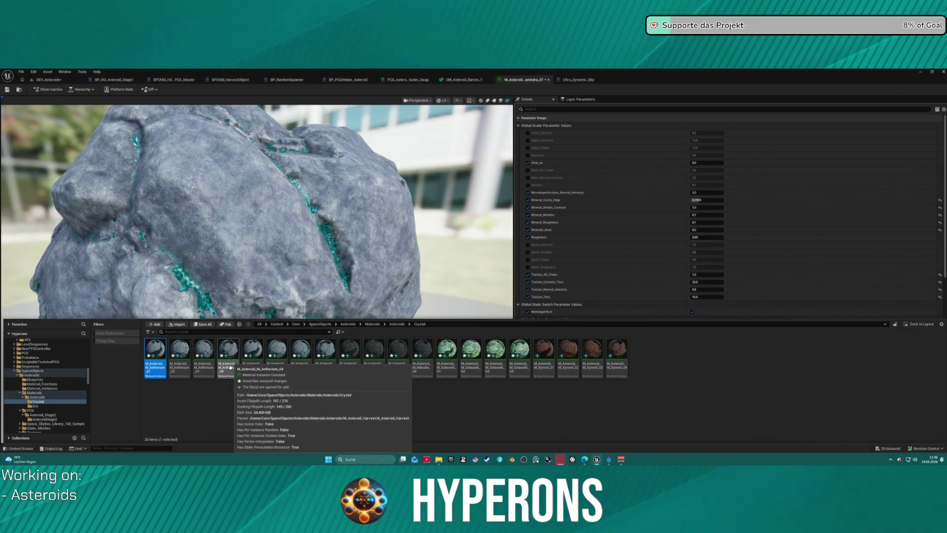
click(350, 362)
shift+click(419, 372)
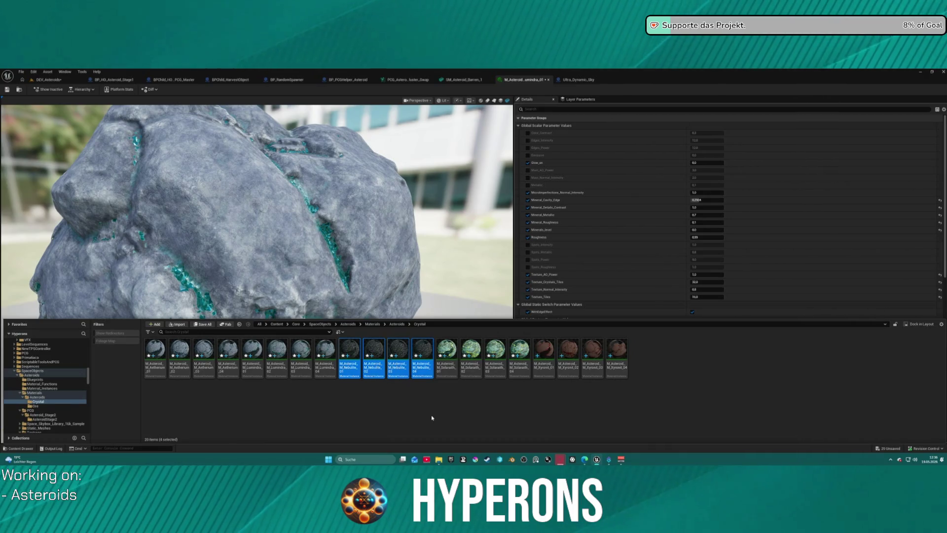
key(ctrl+s)
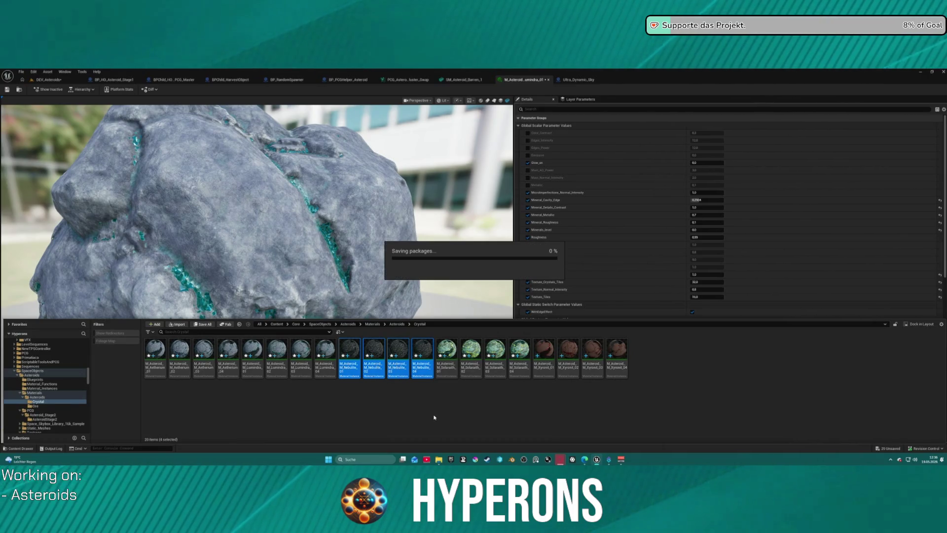
key(ctrl+d)
right_click(452, 341)
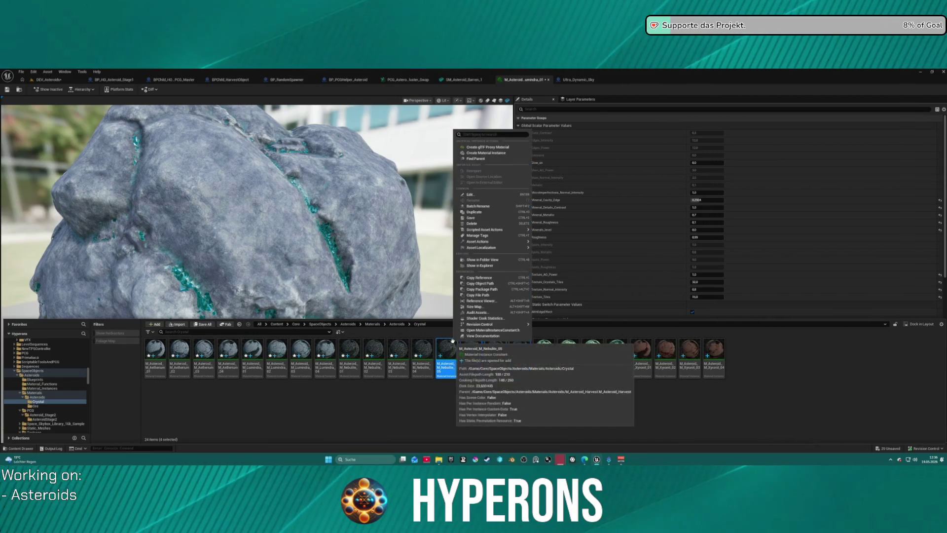
Step: Start a batch rename of the four copies, replacing Nebulite with Celestium
click(478, 205)
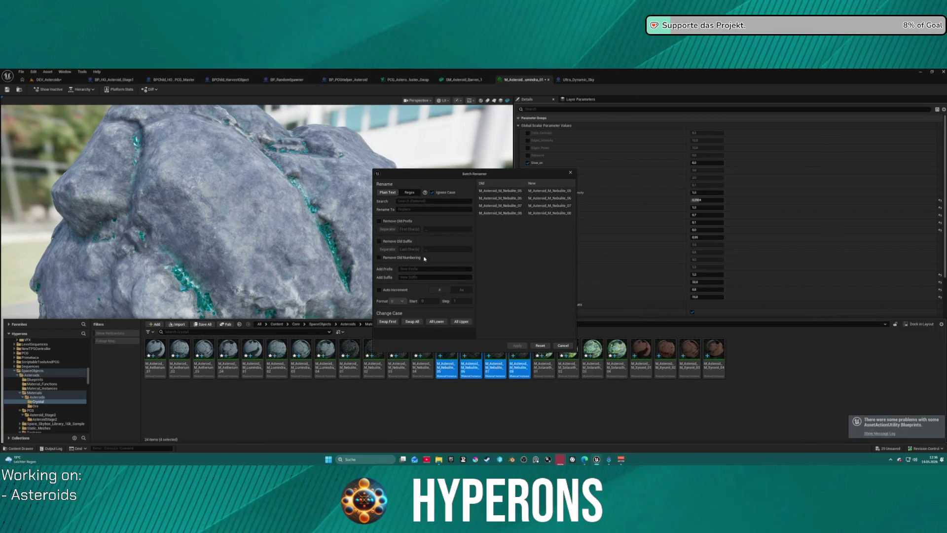
text(ebulite)
click(442, 209)
text(Celes)
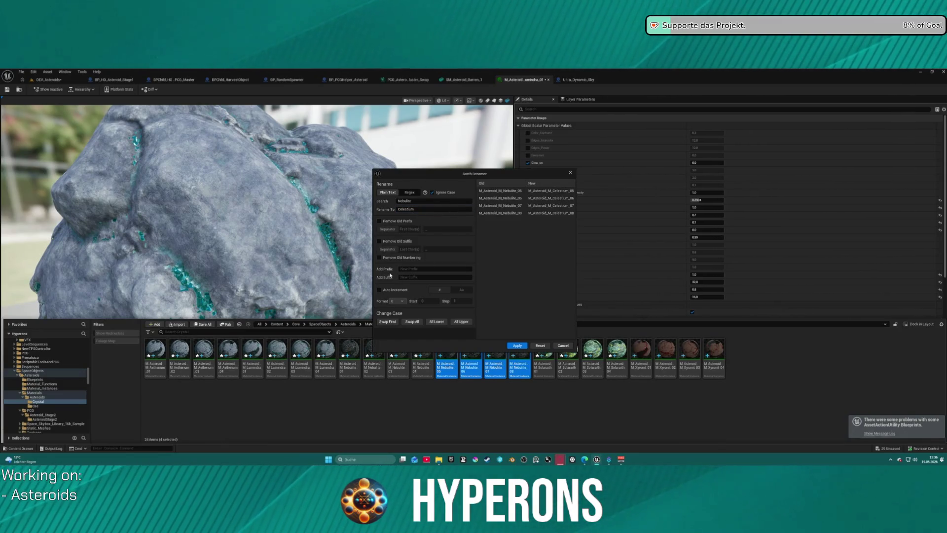
Step: Remove old numbering, auto-increment with 00 format starting at 1, and apply the rename
click(380, 241)
click(380, 258)
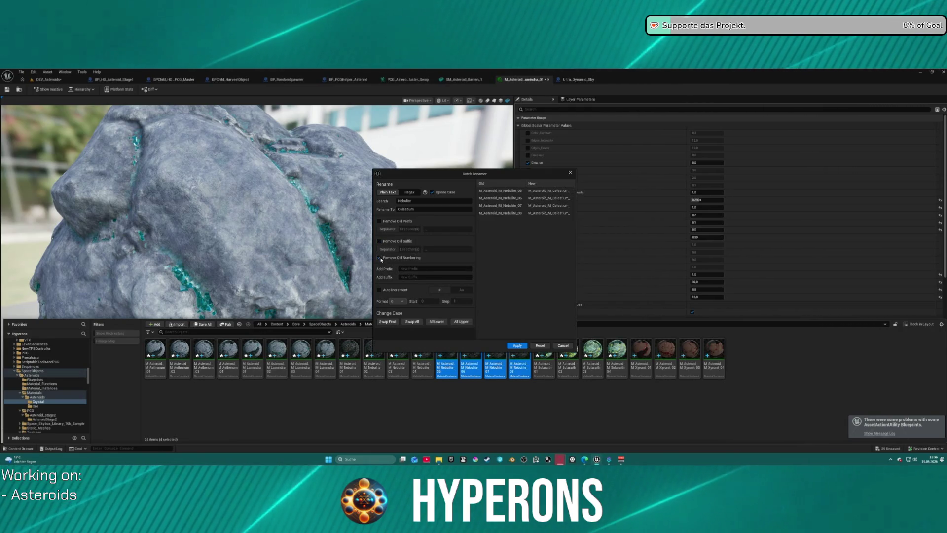
click(379, 290)
click(397, 301)
click(395, 318)
click(423, 301)
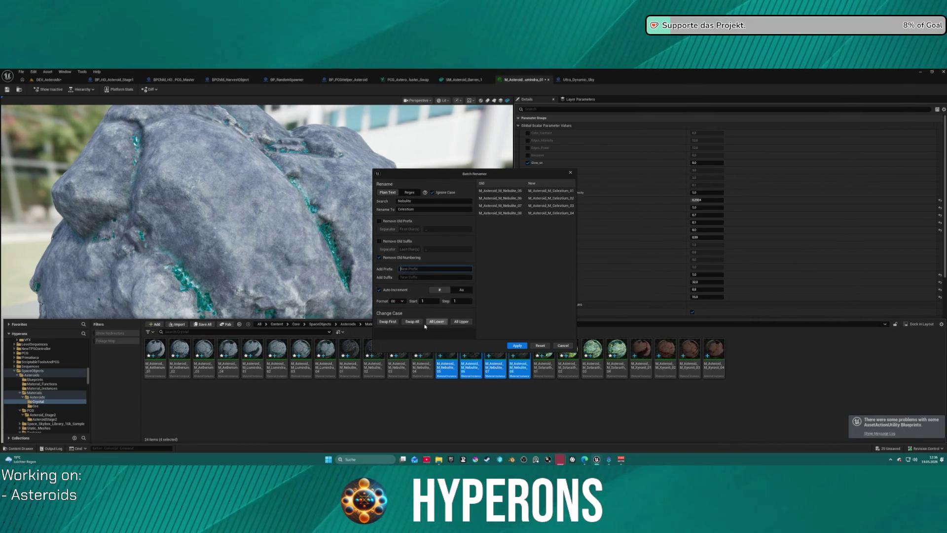
click(518, 345)
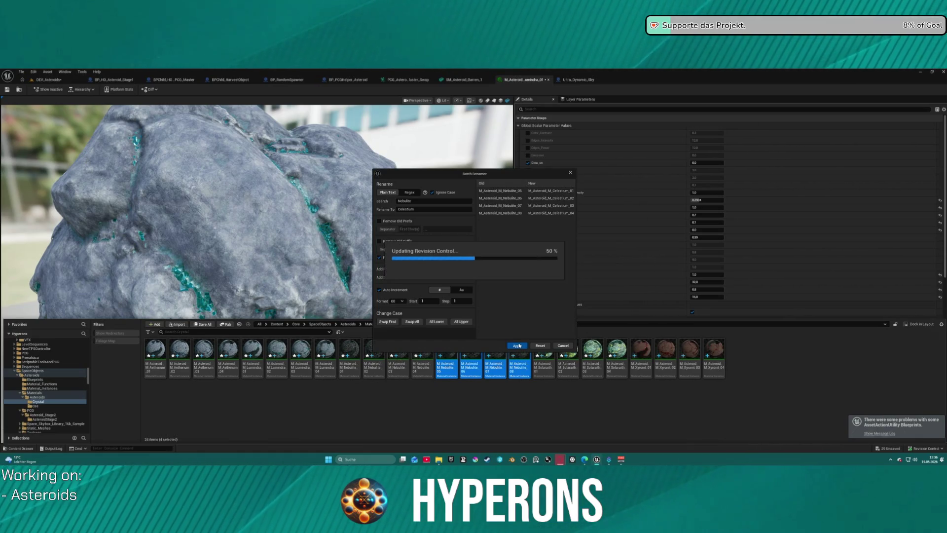